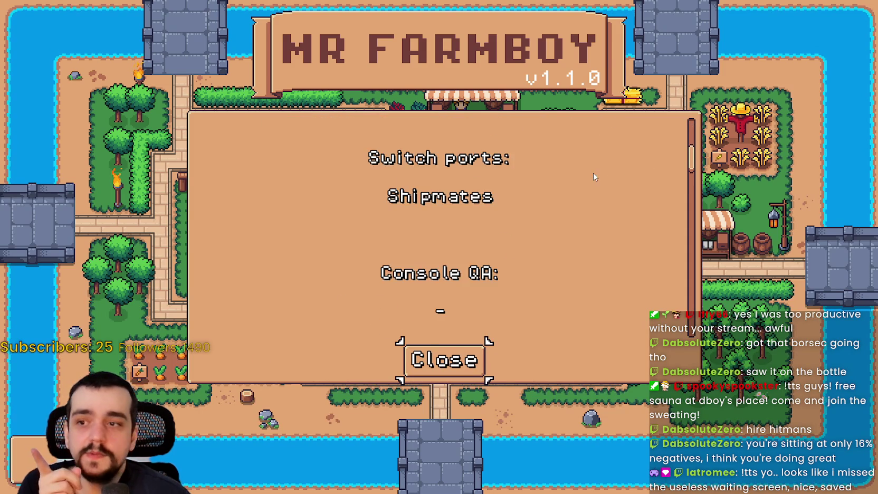
Scroll through MR FARMBOY's credits panel, then close it and exit the game
scroll(664, 159, down, 3)
drag(692, 156, 695, 204)
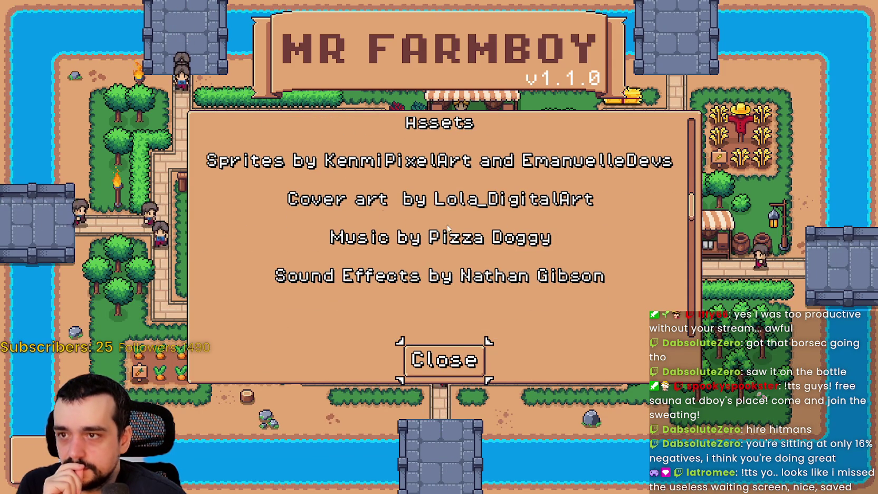
scroll(480, 270, down, 3)
scroll(480, 264, up, 6)
scroll(695, 211, down, 3)
scroll(695, 212, down, 1)
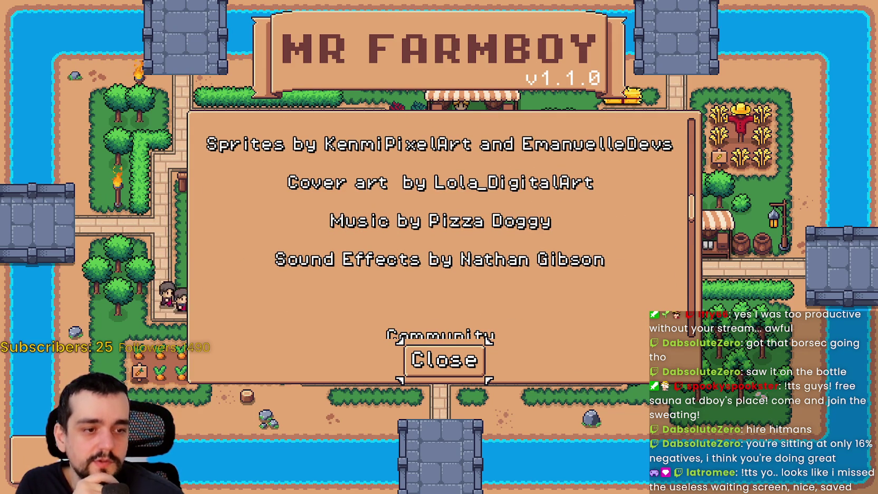
click(464, 361)
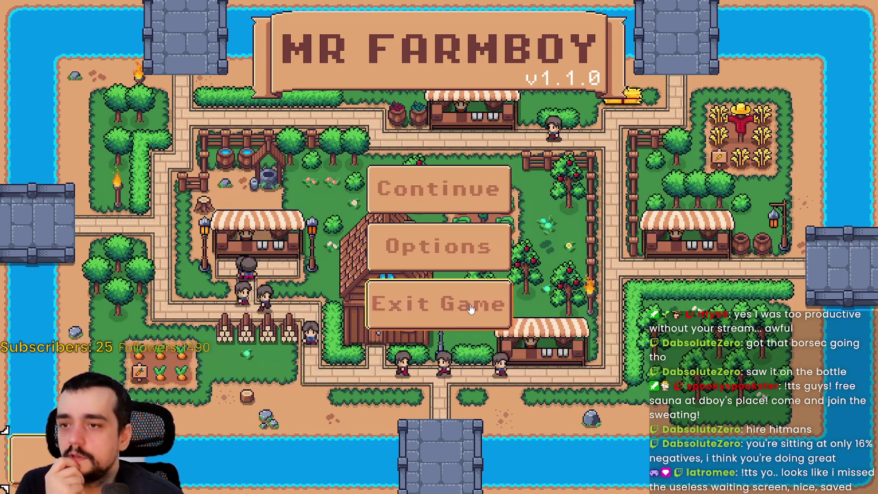
click(472, 310)
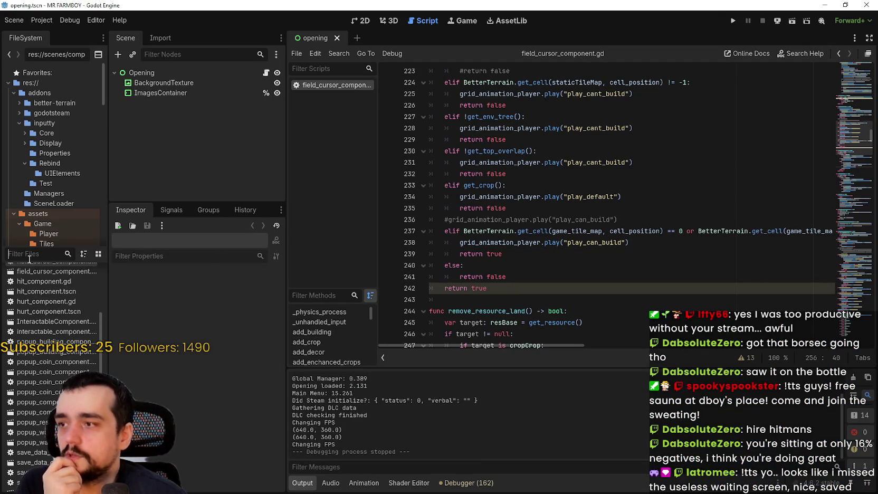
Filter the FileSystem for 'main_m' and open main_menu.tscn
click(29, 255)
text(main_m)
click(69, 292)
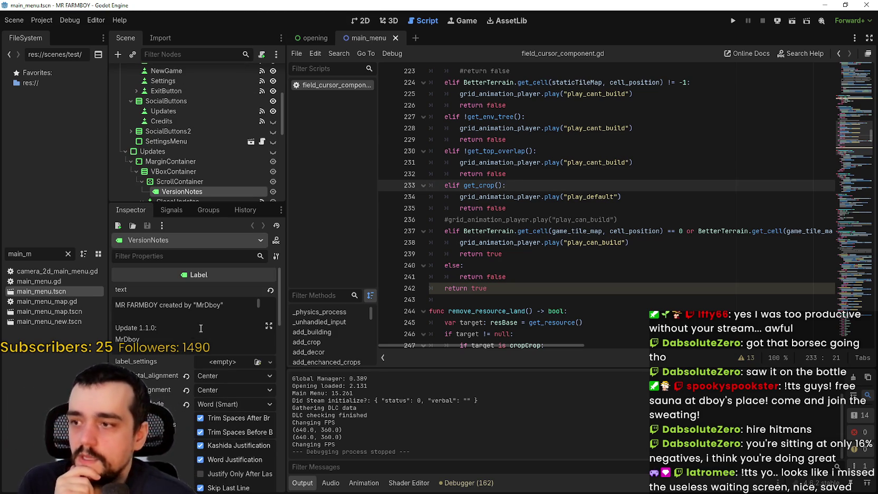
Expand the VersionNotes label's Text property into the full text editor
scroll(225, 365, down, 10)
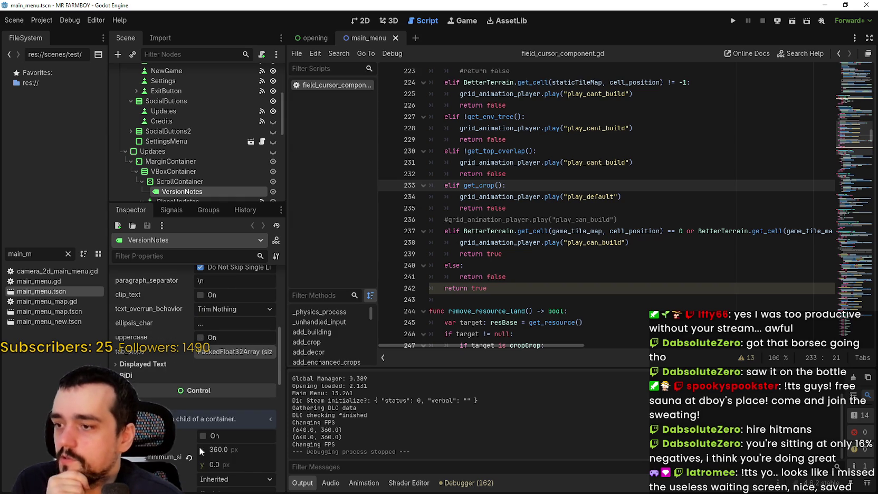
scroll(220, 427, up, 5)
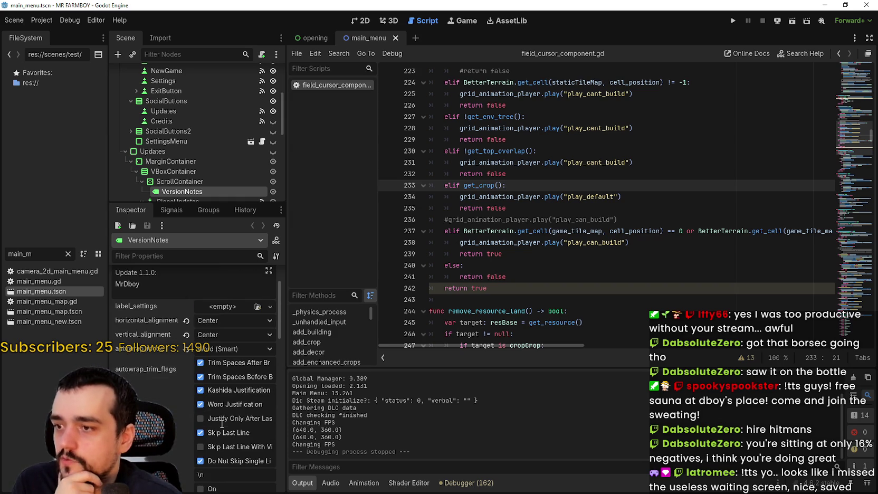
scroll(223, 414, up, 1)
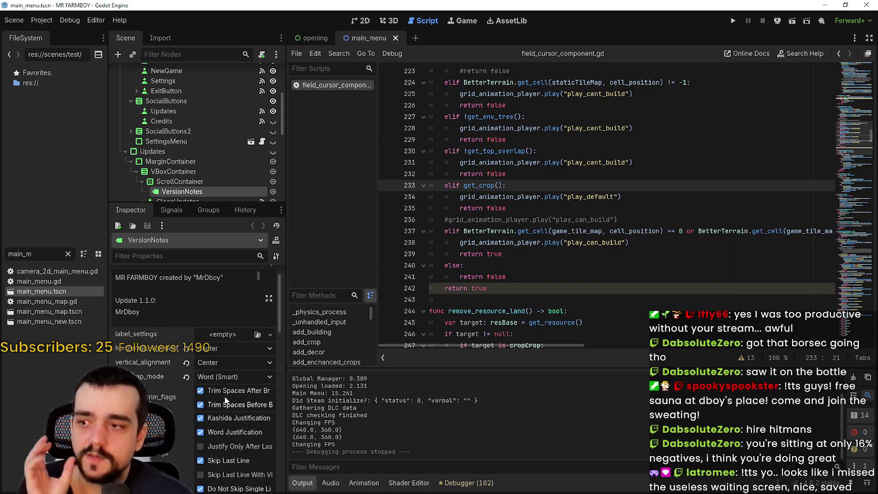
scroll(260, 311, down, 2)
click(269, 298)
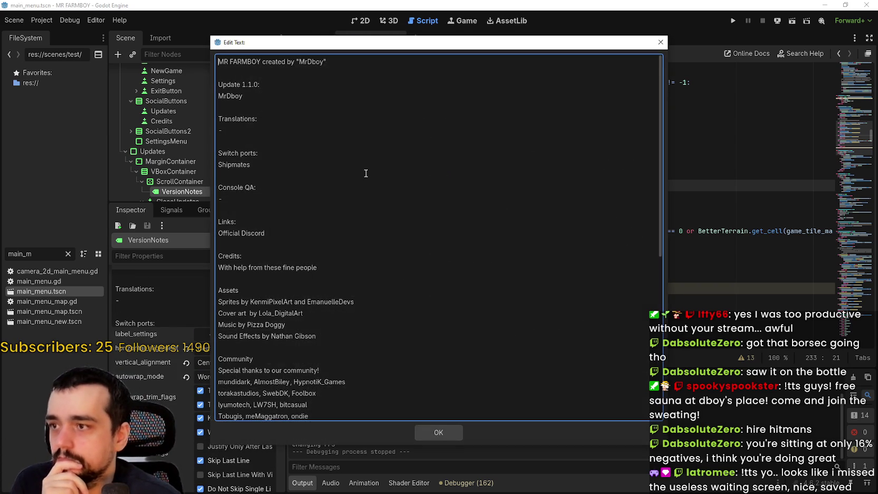
scroll(370, 182, down, 4)
click(284, 98)
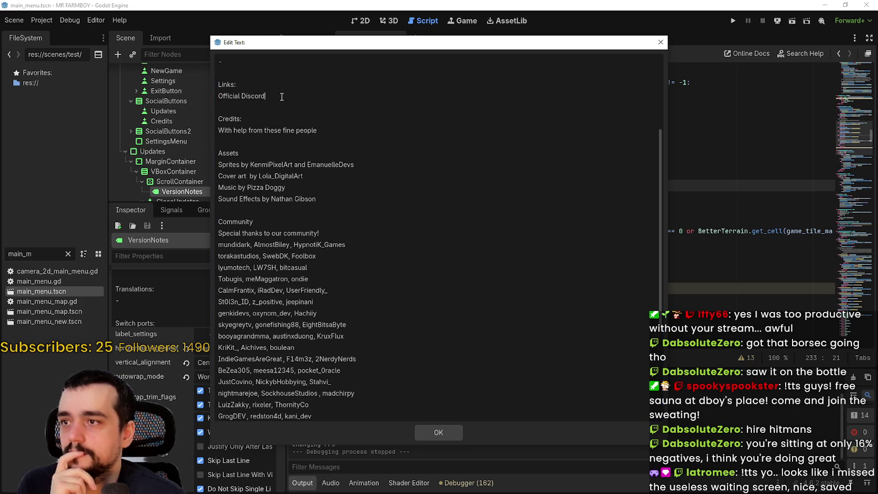
drag(284, 98, 212, 96)
drag(302, 96, 212, 96)
click(272, 98)
drag(272, 98, 213, 96)
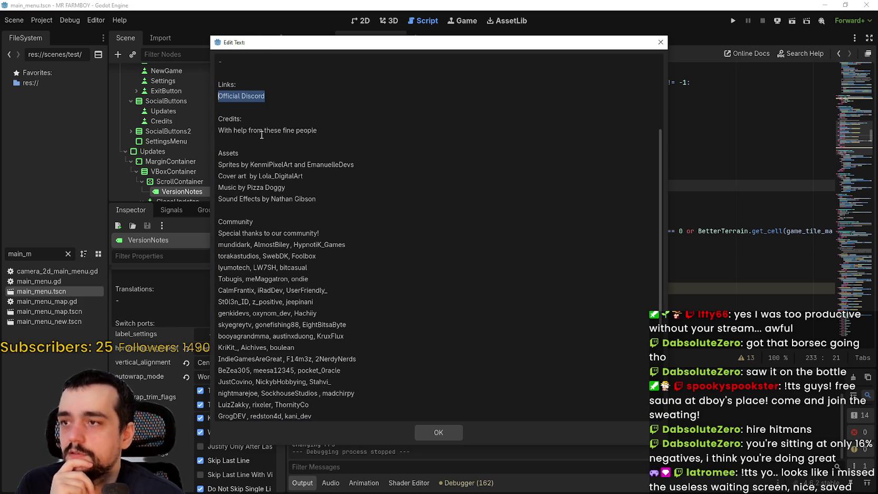
click(280, 95)
drag(280, 95, 211, 92)
click(273, 94)
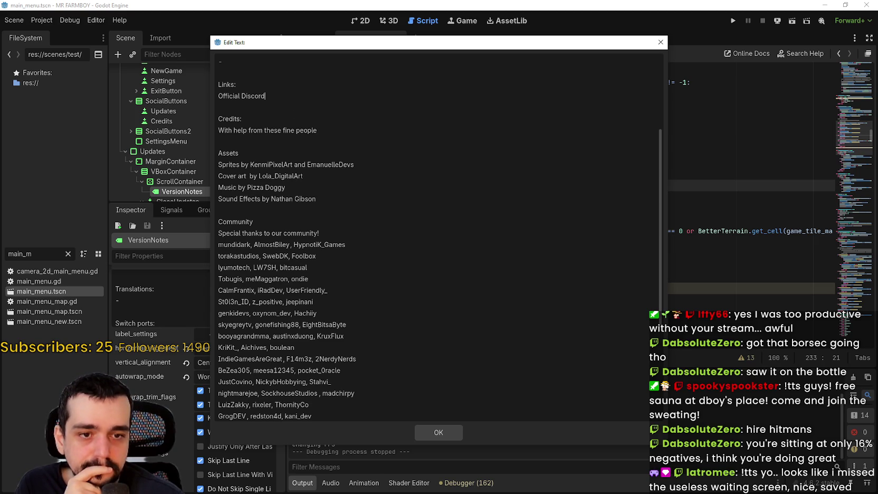
scroll(351, 169, down, 5)
scroll(396, 343, up, 4)
scroll(400, 360, down, 4)
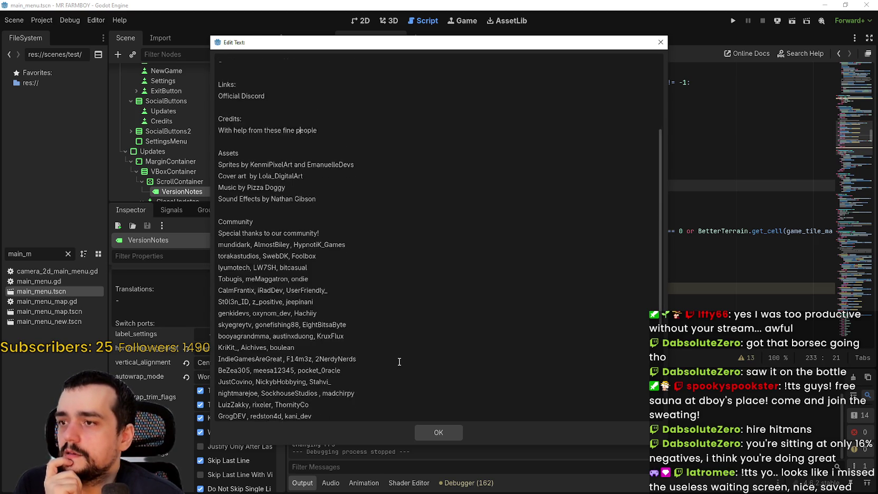
mouse_move(227, 59)
mouse_down()
mouse_move(373, 407)
mouse_move(363, 368)
mouse_move(371, 364)
mouse_up()
scroll(364, 369, up, 4)
scroll(359, 298, up, 3)
click(276, 264)
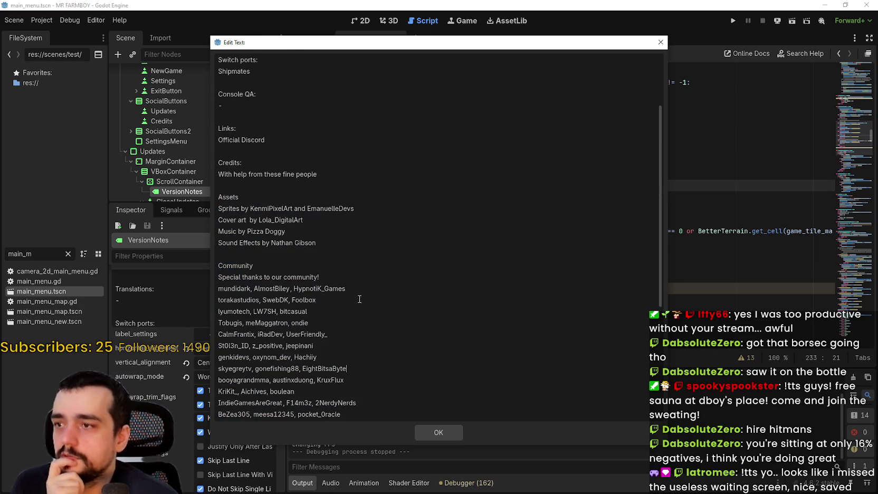
scroll(289, 275, down, 4)
scroll(290, 275, down, 3)
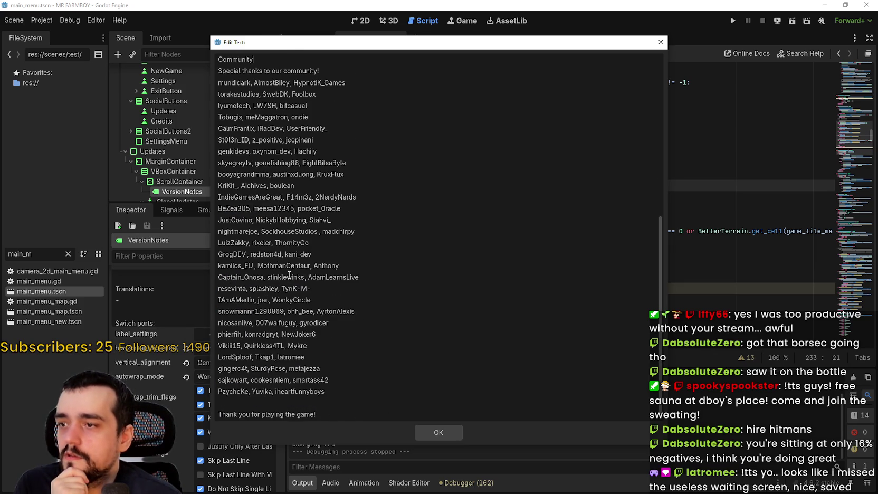
scroll(368, 308, up, 8)
click(368, 301)
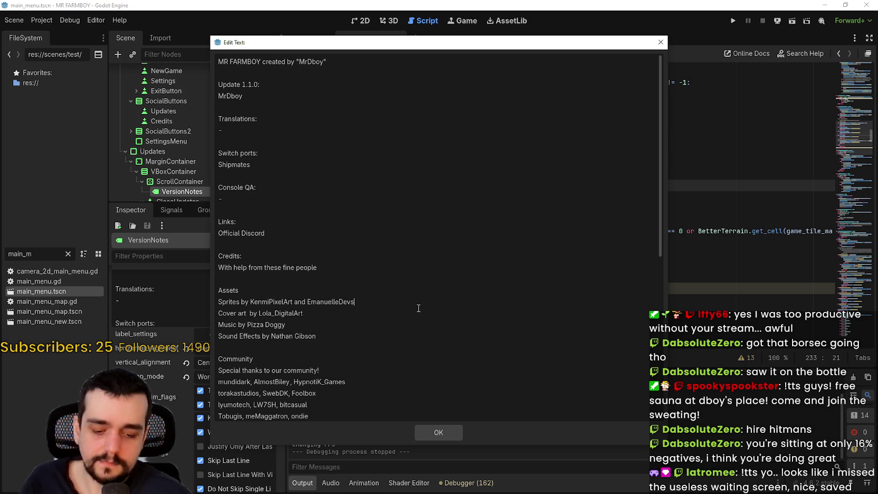
Append ' on itch.io' to the Sprites, Music and Sound Effects credits and ' on x.com' to Cover art
text( on itch.io)
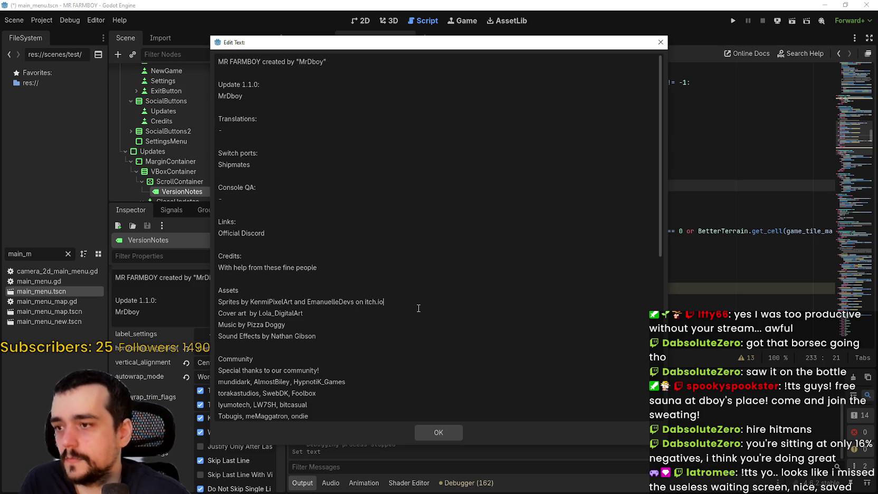
click(334, 313)
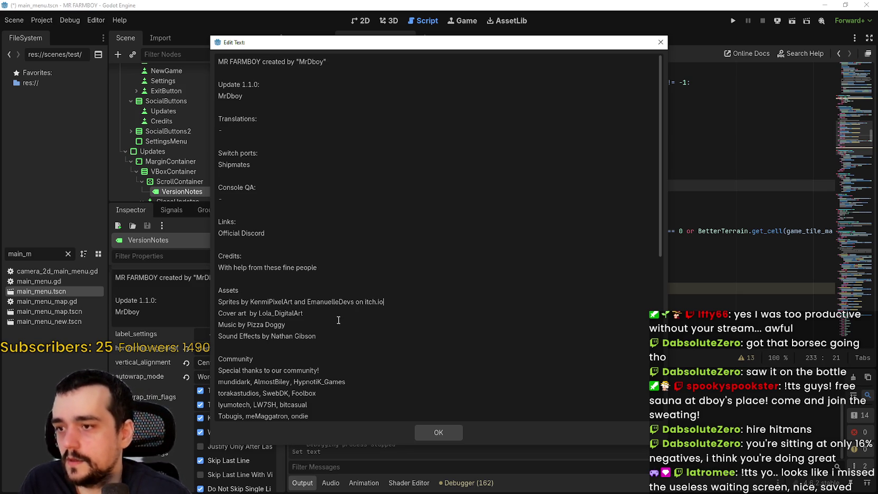
text(on xc.com)
click(350, 326)
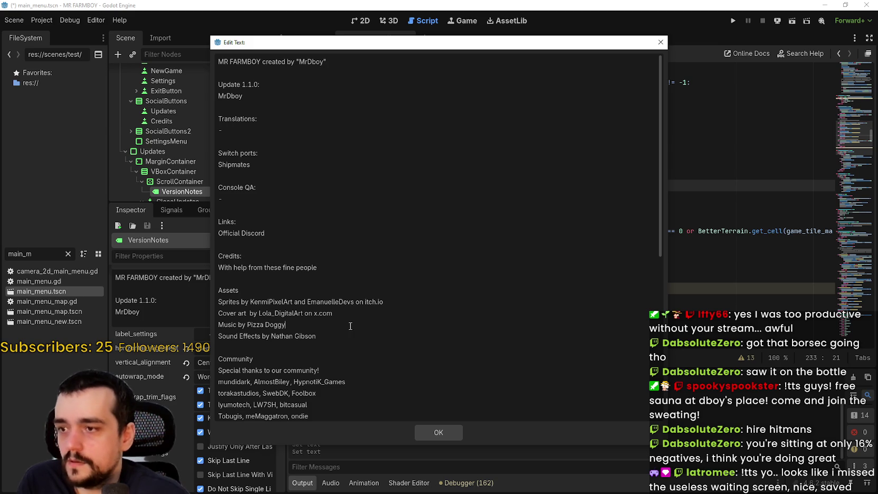
text(on itch.io)
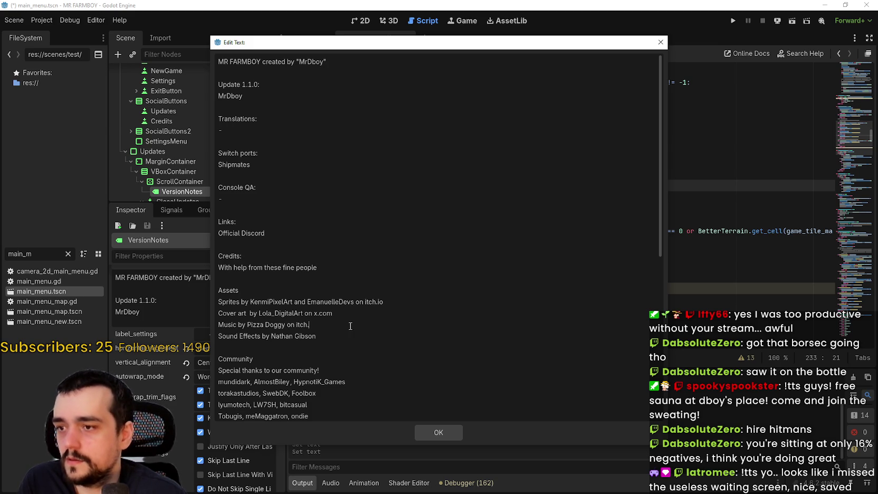
click(346, 334)
text(on itch.io)
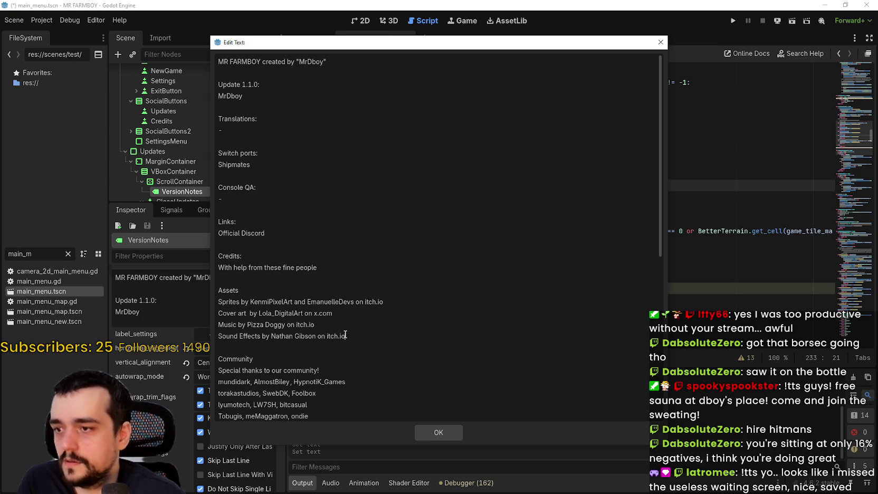
scroll(330, 261, down, 3)
scroll(327, 261, up, 3)
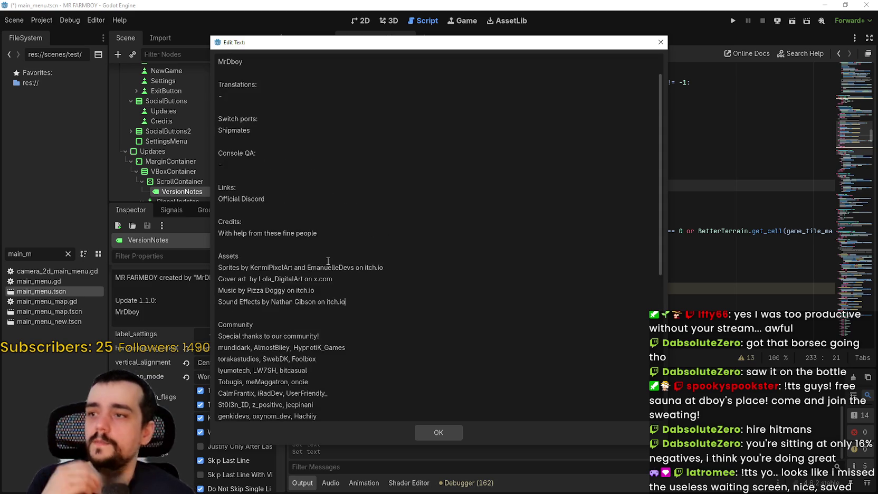
click(269, 232)
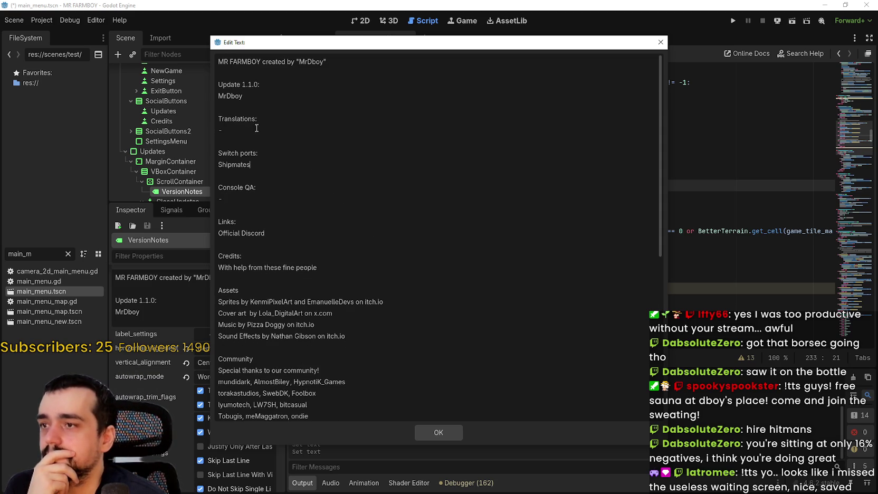
Copy Shipmates onto the Console QA line, replacing its dash
double_click(237, 164)
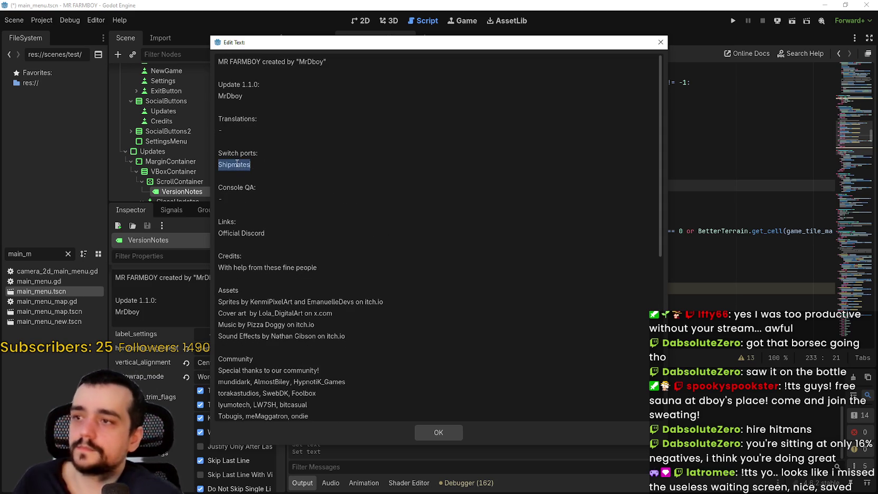
key(ctrl+c)
click(253, 198)
key(ctrl+v)
triple_click(264, 199)
key(ctrl+v)
Place the cursor at the end of the Official Discord line under Links
click(296, 245)
mouse_move(265, 232)
mouse_down()
mouse_move(219, 233)
mouse_move(271, 235)
mouse_up()
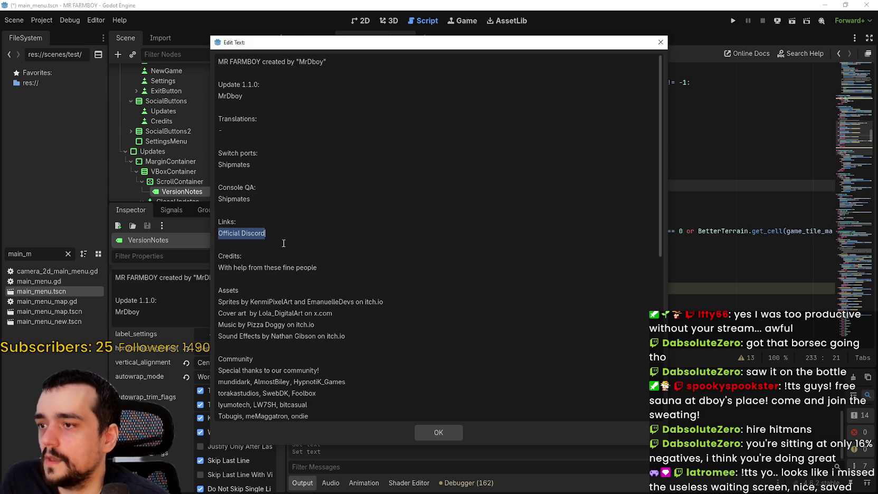
scroll(301, 289, down, 7)
scroll(300, 289, up, 7)
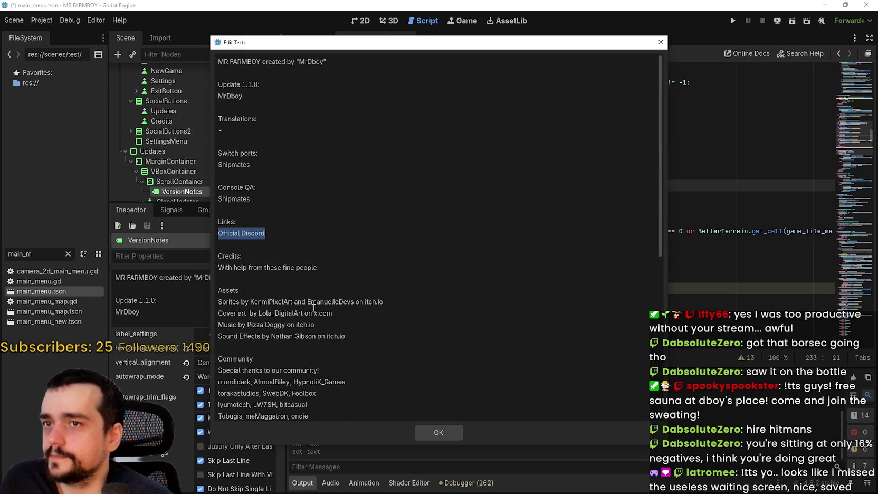
click(231, 174)
double_click(235, 223)
drag(219, 234, 266, 234)
click(265, 234)
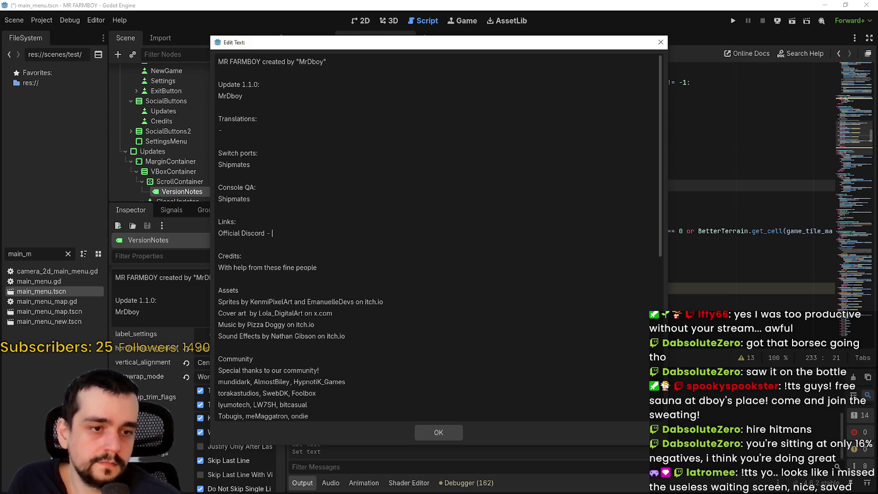
key(alt+Tab)
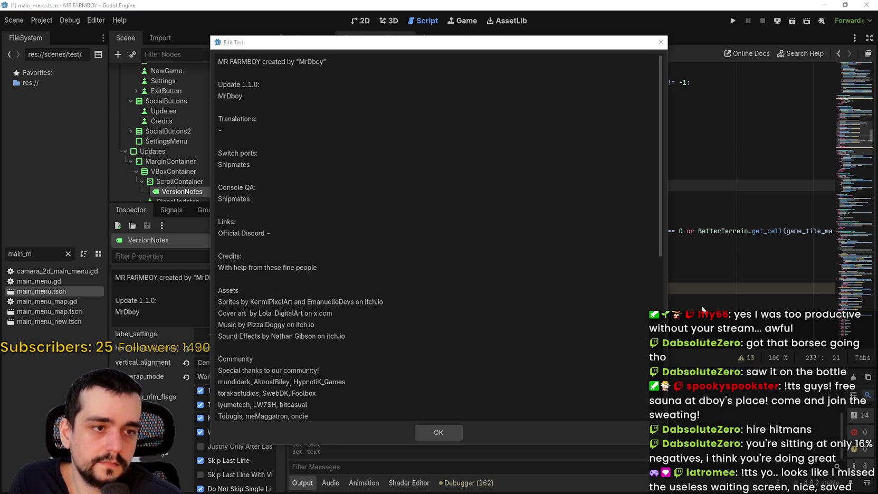
click(313, 233)
key(ctrl+v)
drag(294, 233, 272, 233)
key(BackSpace)
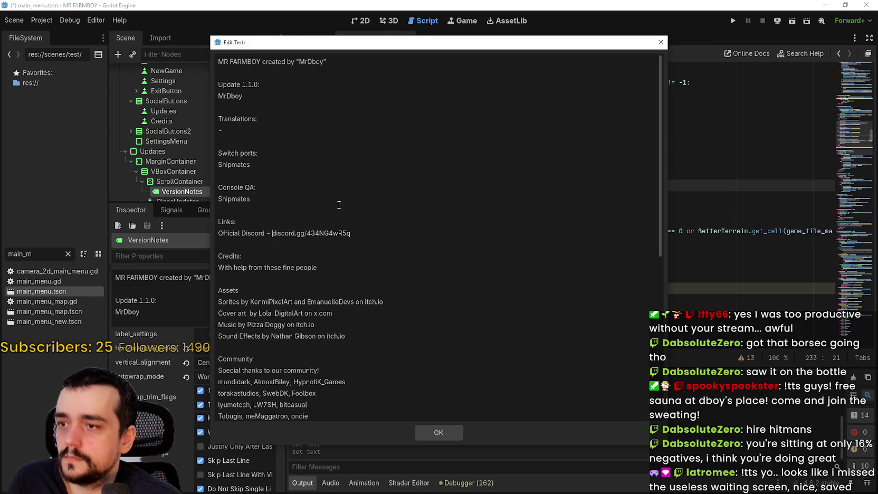
click(410, 289)
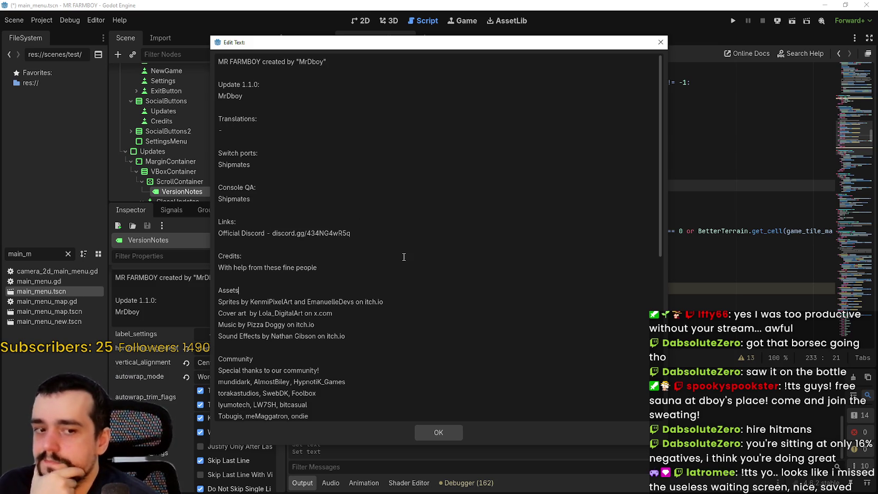
click(415, 245)
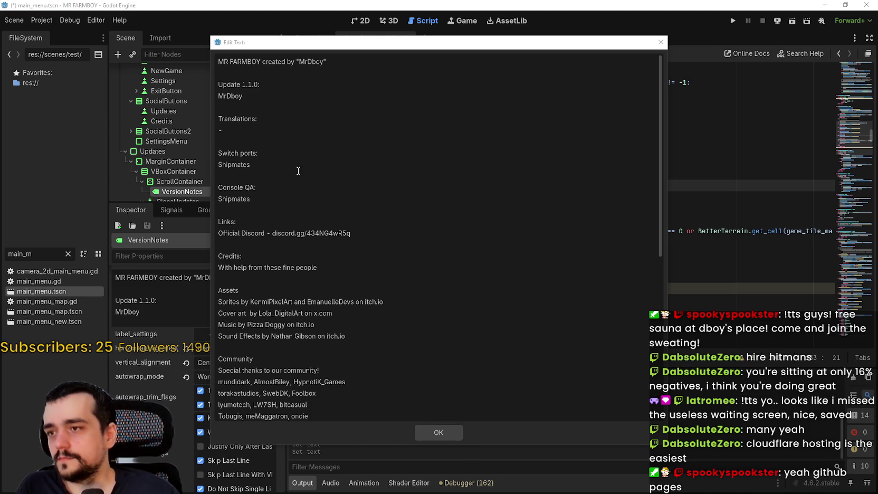
Place the cursor in the VersionNotes credits text and reposition the stream chat dashboard
click(428, 294)
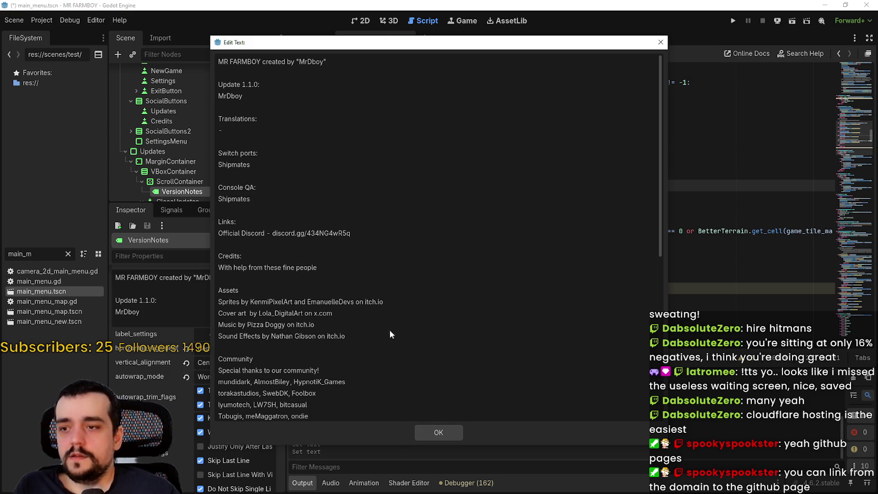
click(328, 199)
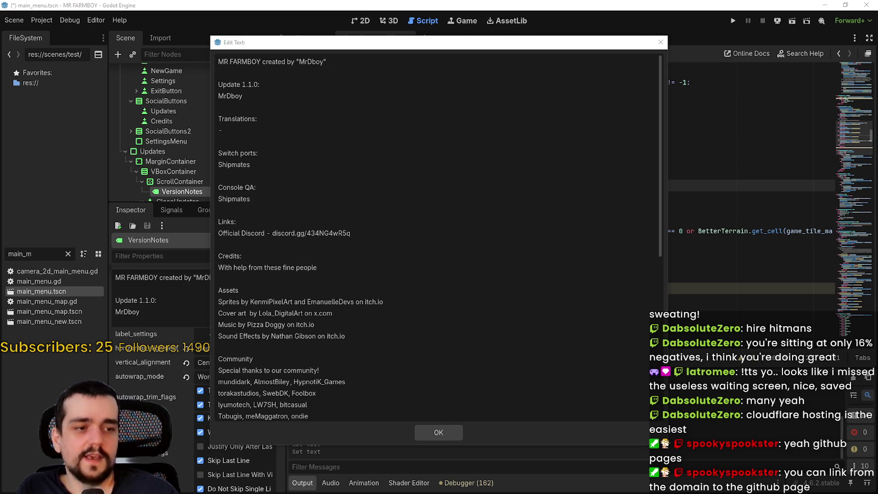
drag(693, 94, 644, 60)
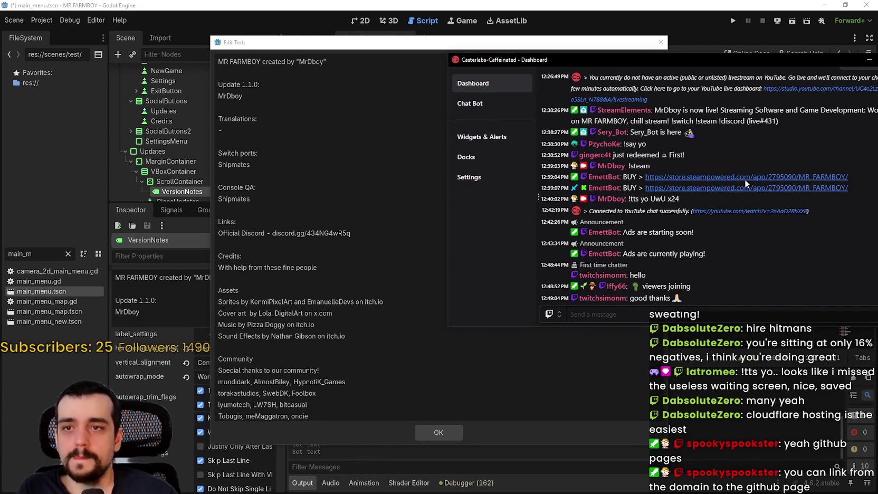
scroll(737, 180, up, 1)
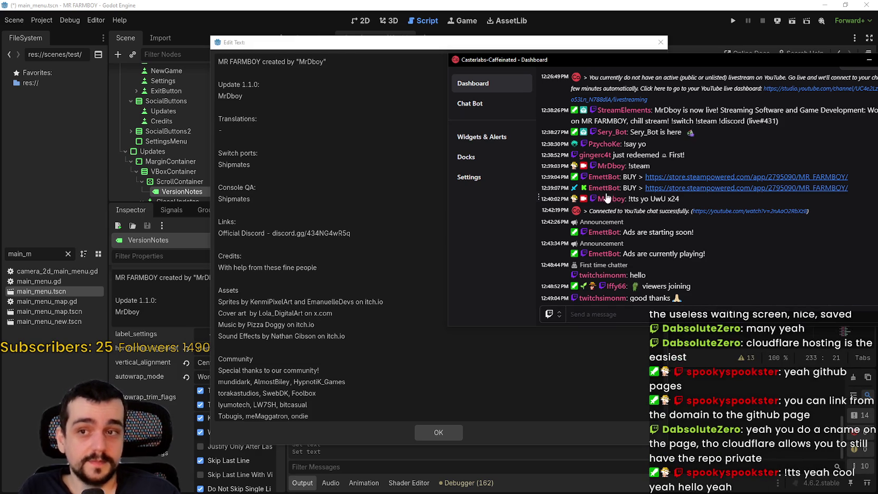
scroll(612, 170, down, 5)
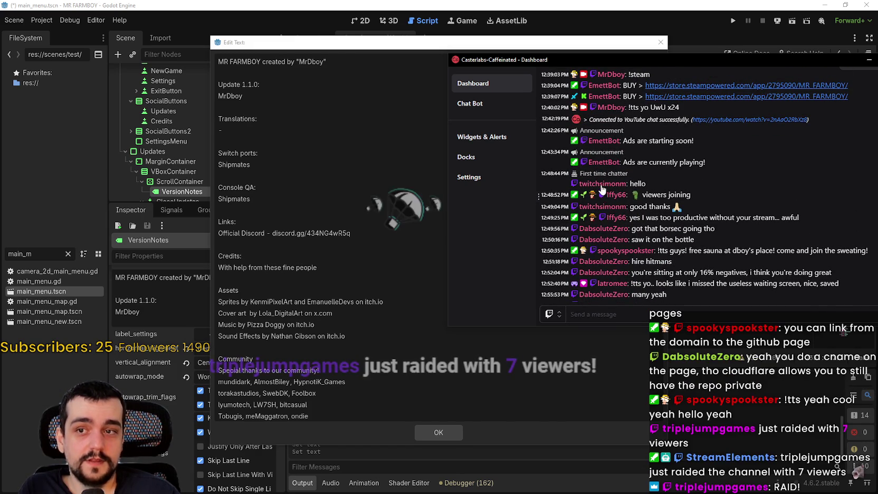
scroll(616, 183, down, 2)
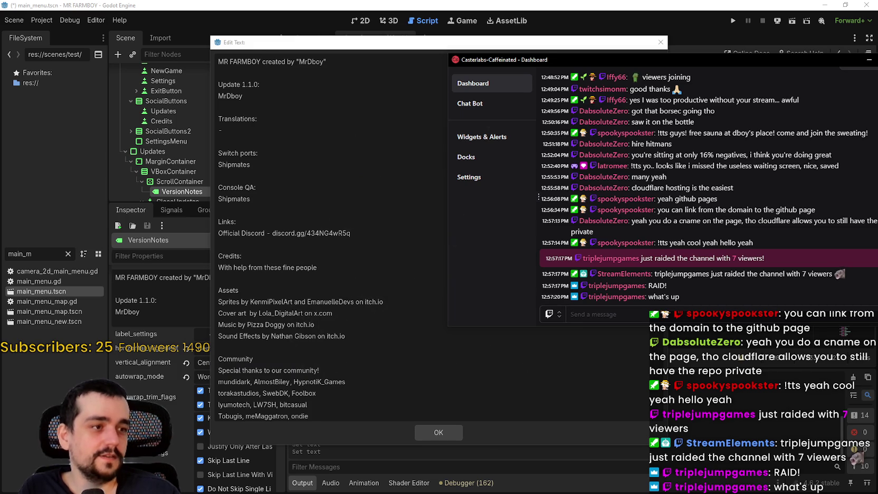
drag(605, 62, 877, 63)
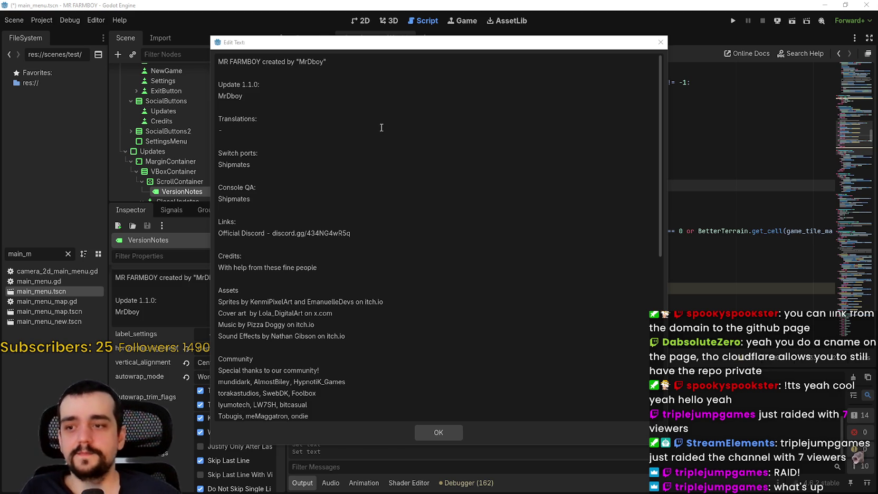
Scroll through the VersionNotes credits, click near the Credits line, then switch to Steam
scroll(494, 281, down, 3)
scroll(495, 280, down, 4)
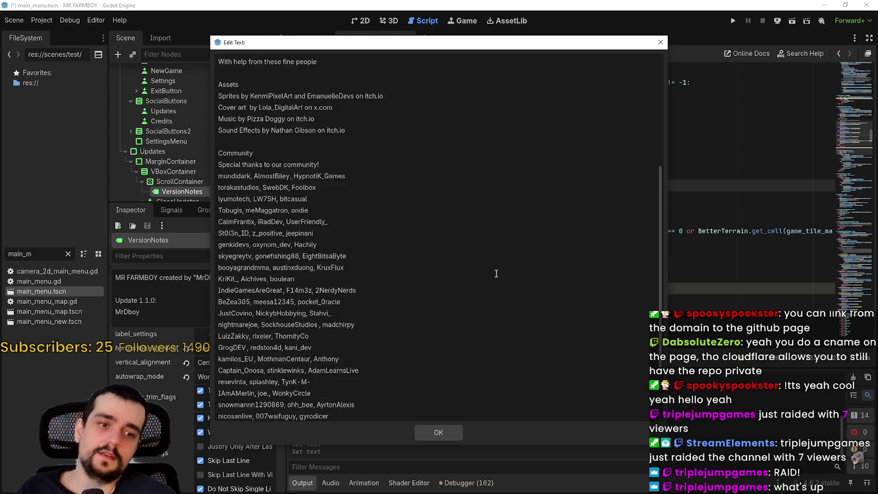
scroll(488, 288, down, 2)
scroll(396, 343, up, 9)
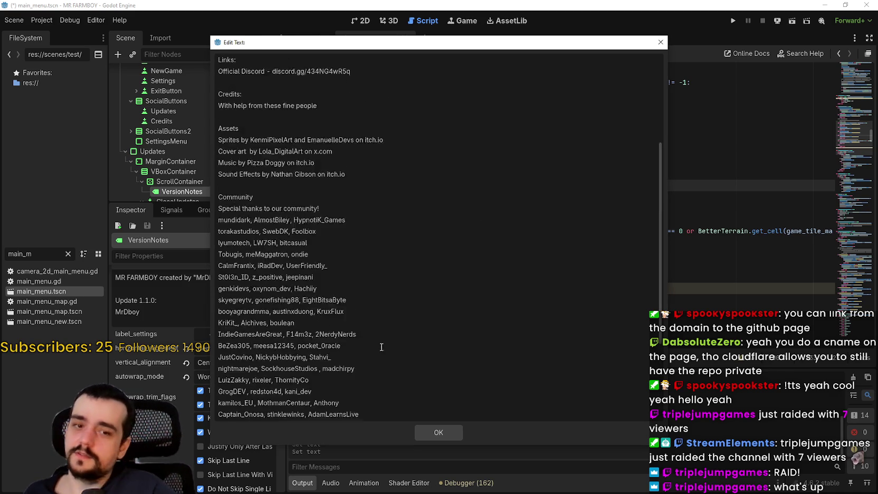
scroll(393, 317, down, 2)
scroll(393, 313, up, 2)
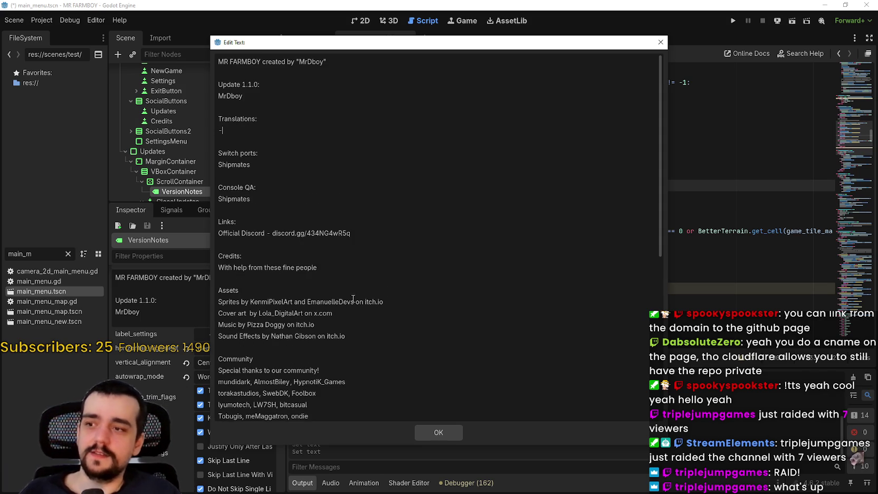
click(363, 266)
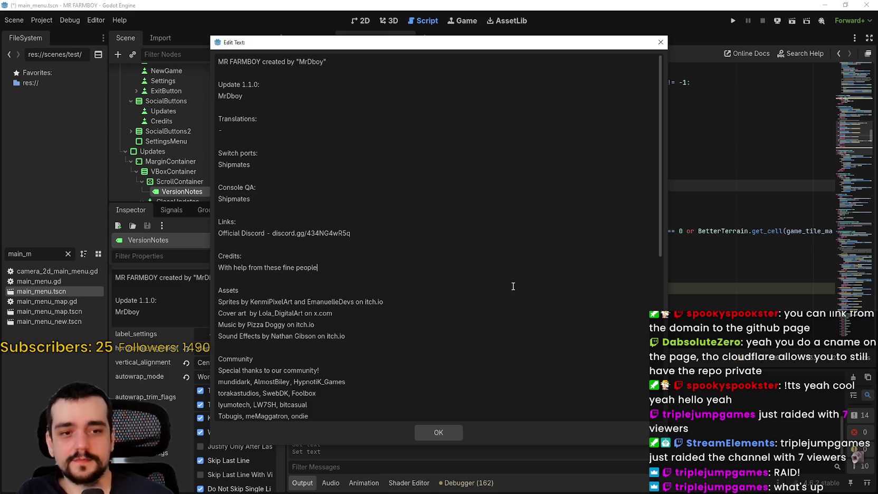
click(347, 243)
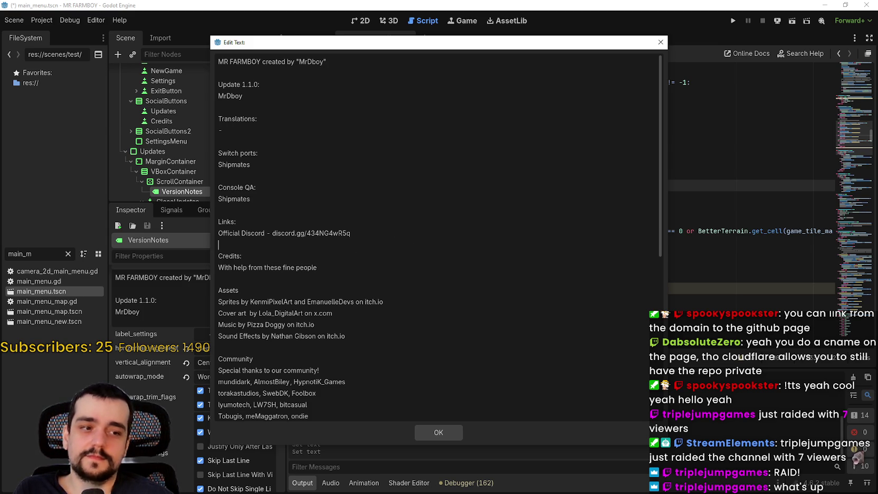
key(alt+Tab)
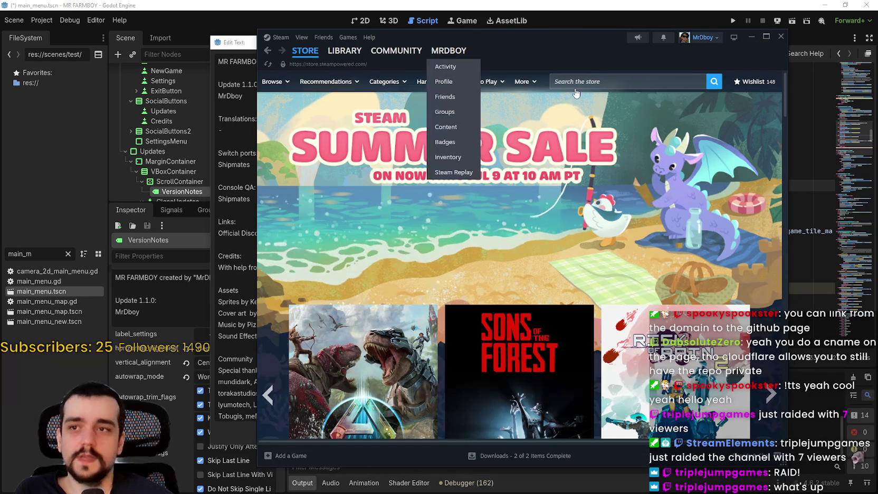
Search the Steam store for AtomCraft and open the Atomcraft store page
click(664, 82)
text(Atom c)
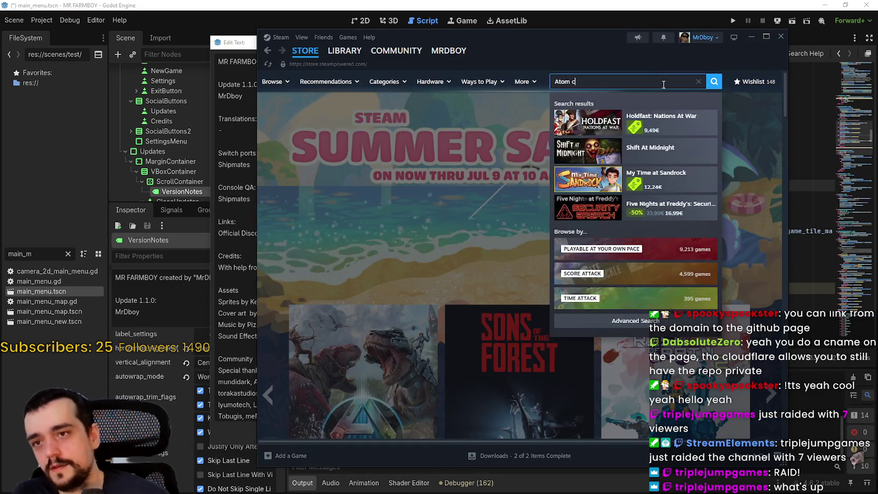
text(raft)
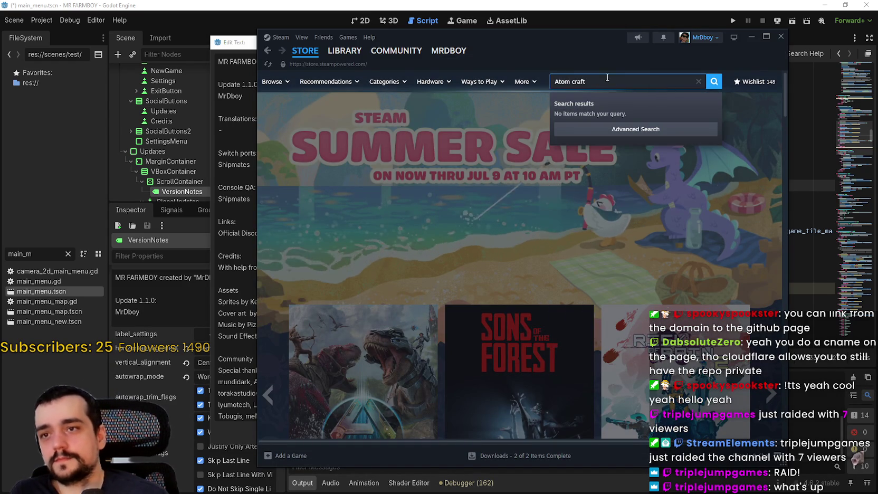
key(BackSpace)
key(BackSpace)
key(BackSpace)
text(Sto)
key(BackSpace)
key(BackSpace)
key(BackSpace)
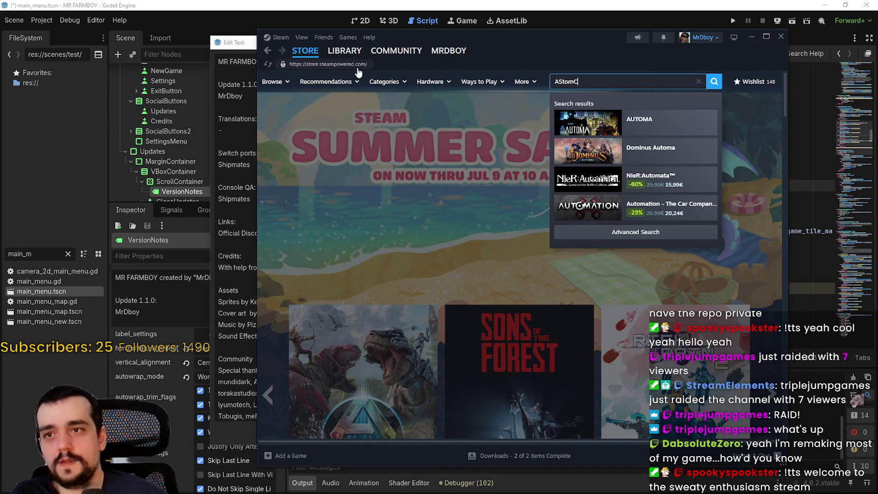
text(tomCraf)
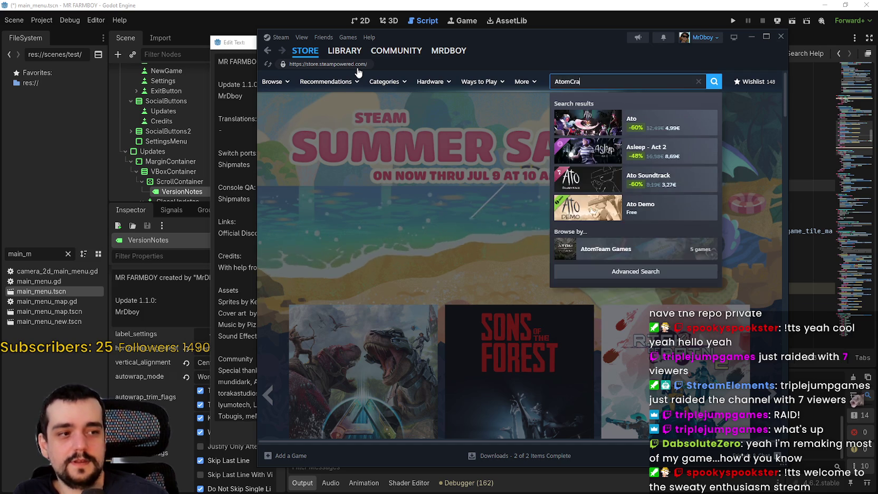
click(669, 122)
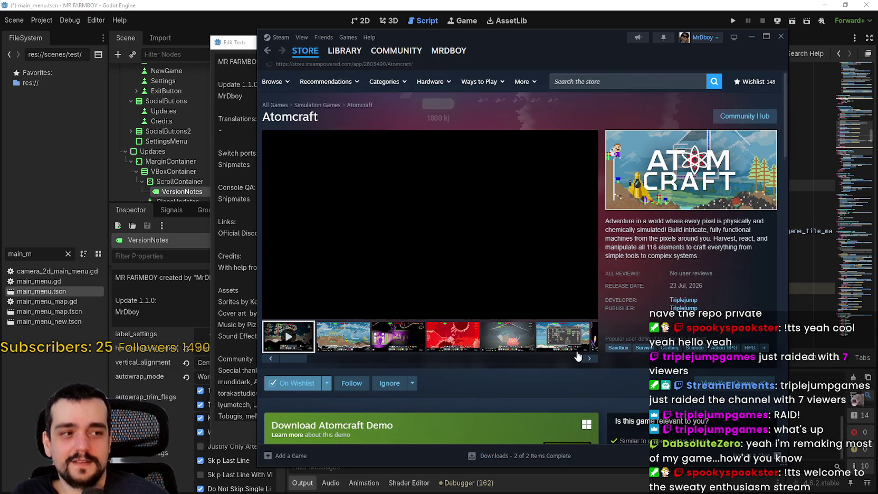
Show the second Atomcraft screenshot in the media viewer and scroll the store page
right_click(710, 244)
click(742, 301)
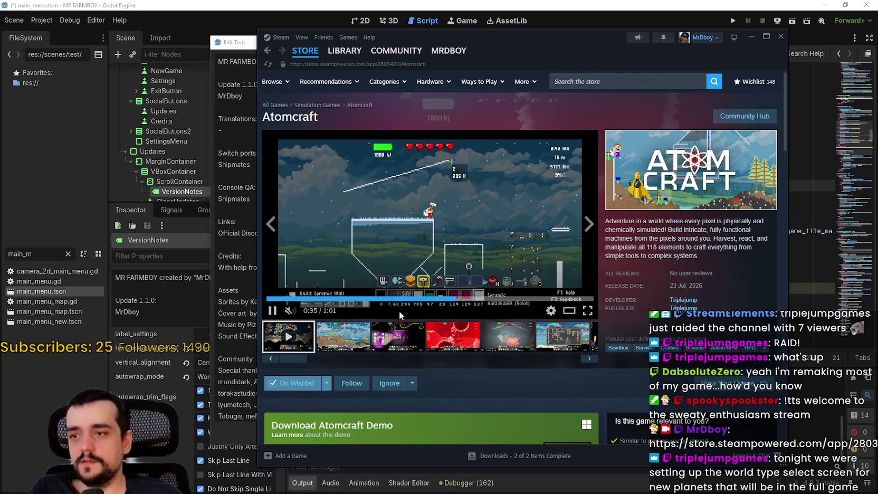
click(330, 346)
scroll(579, 405, down, 2)
scroll(506, 372, down, 5)
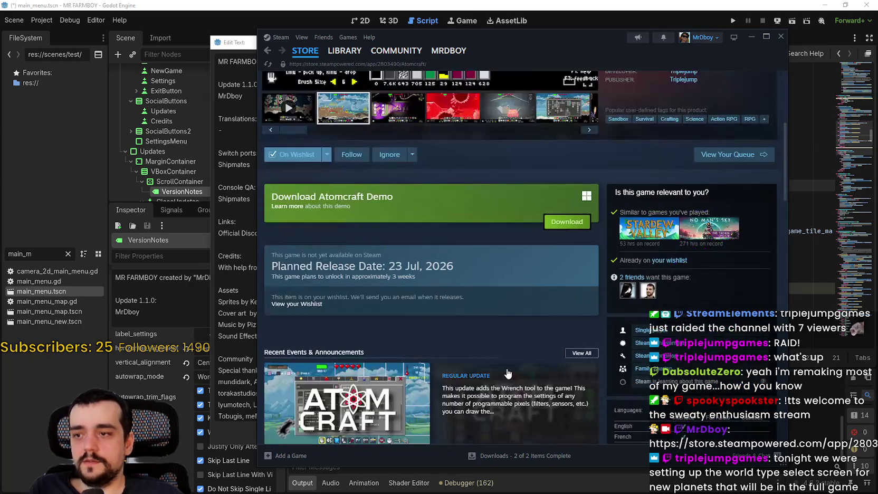
scroll(506, 373, up, 6)
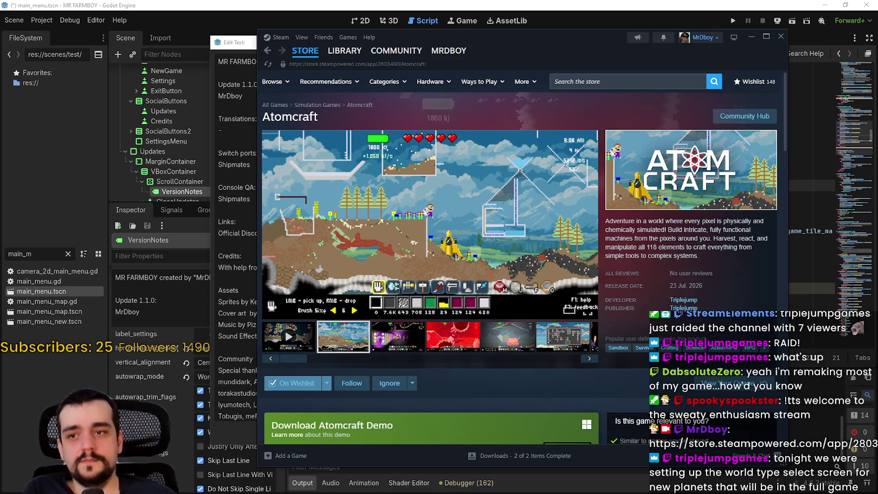
View the purple third Atomcraft screenshot full size, close it, and scroll the page
click(397, 336)
click(445, 261)
click(682, 88)
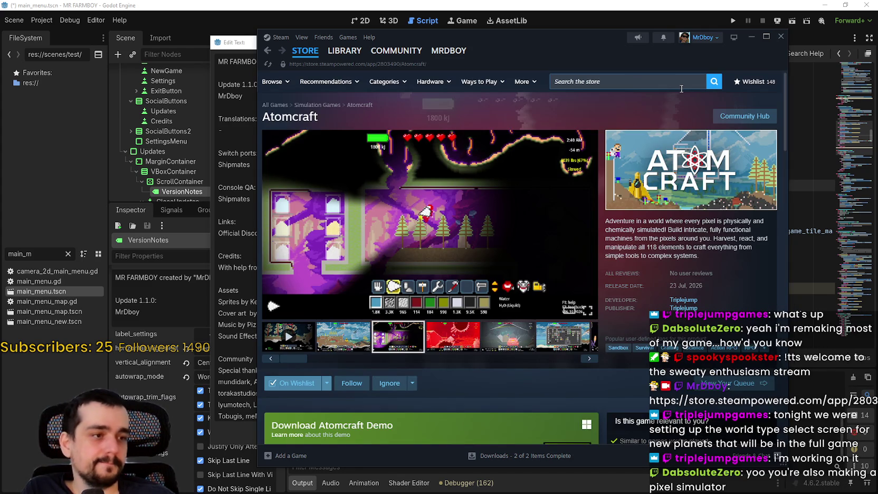
scroll(583, 281, down, 1)
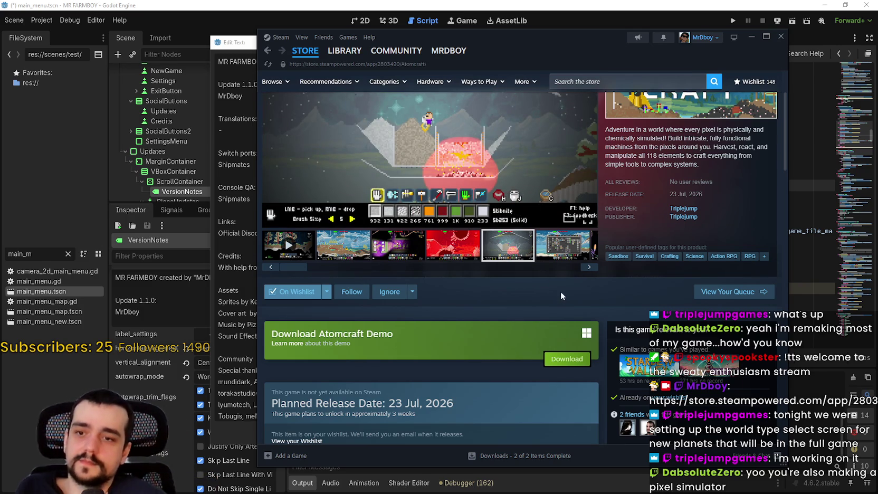
scroll(561, 291, up, 2)
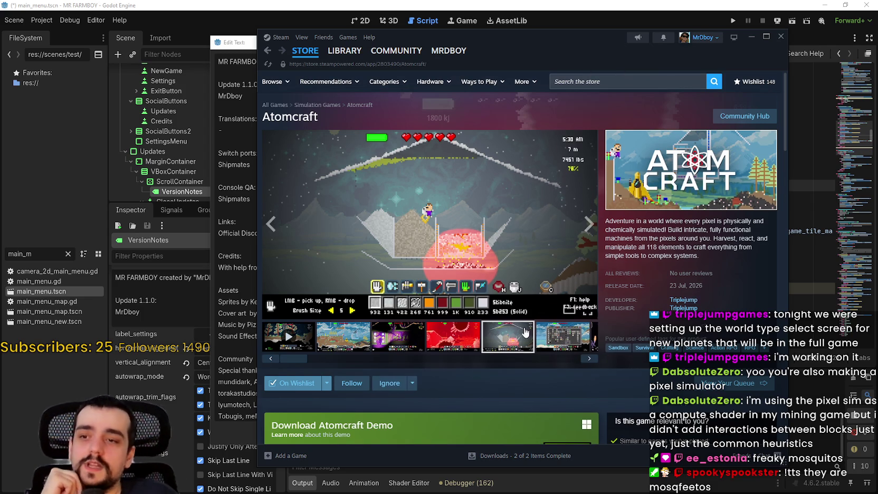
scroll(536, 237, down, 2)
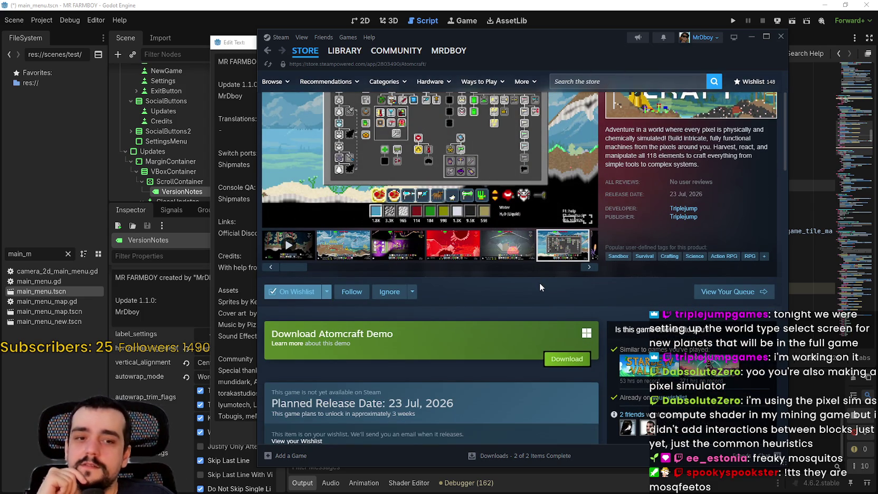
scroll(541, 277, up, 2)
Step through the Atomcraft screenshots to the cave scene with glowing mushrooms
click(587, 360)
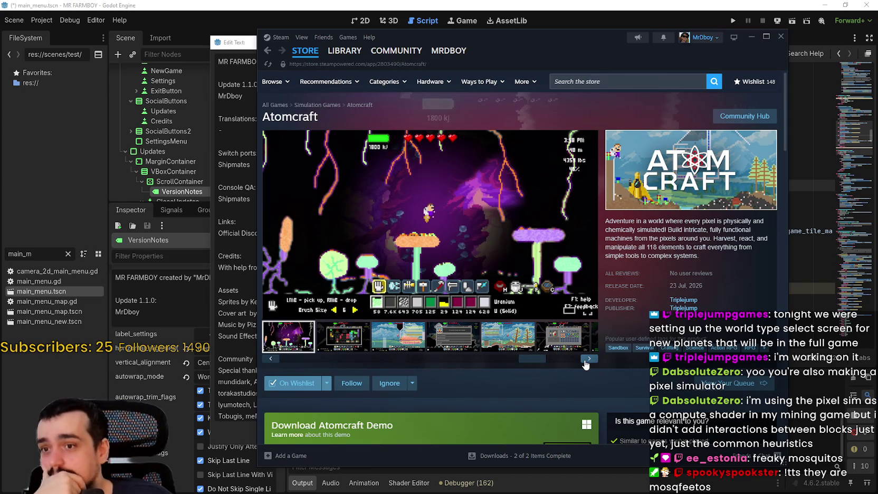
click(588, 360)
click(586, 363)
click(586, 363)
click(585, 365)
click(584, 366)
click(584, 365)
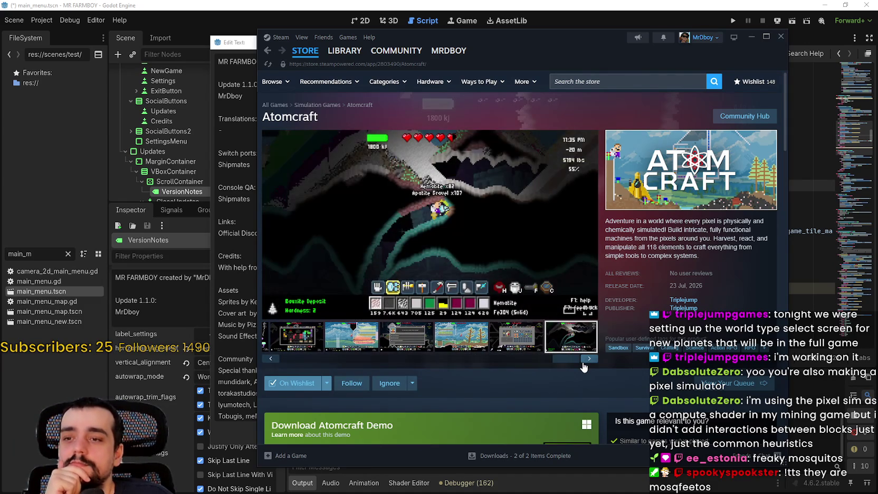
Return to the Steam store front page and close the Steam window
scroll(584, 367, down, 3)
scroll(568, 358, up, 3)
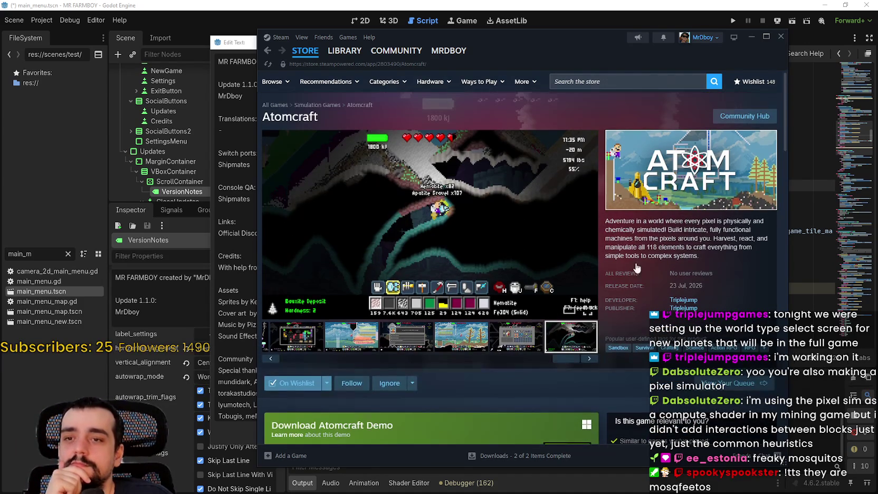
click(305, 52)
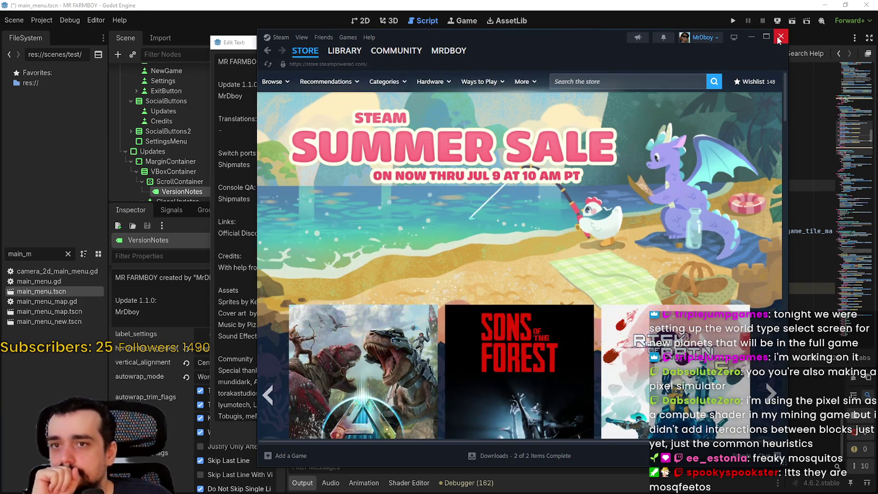
click(781, 37)
Touch up the VersionNotes credit text near Assets, the Discord link and MrDboy, then apply it
click(564, 327)
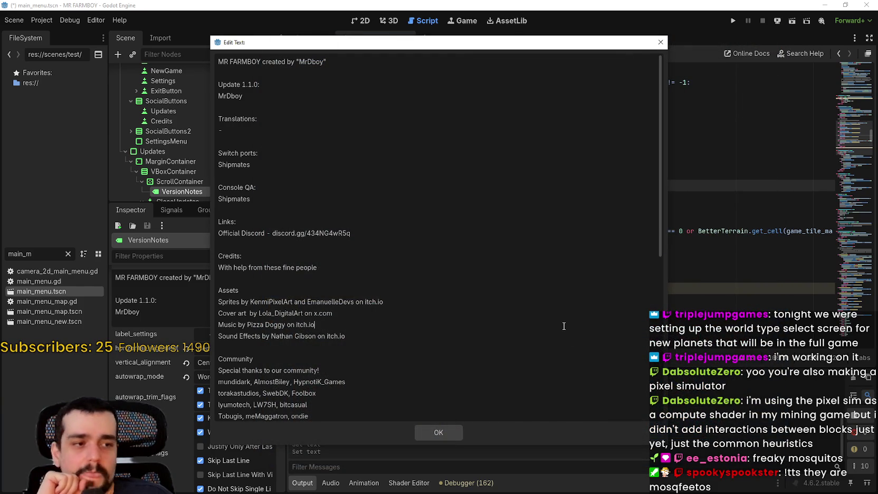
scroll(539, 298, down, 4)
scroll(412, 316, up, 4)
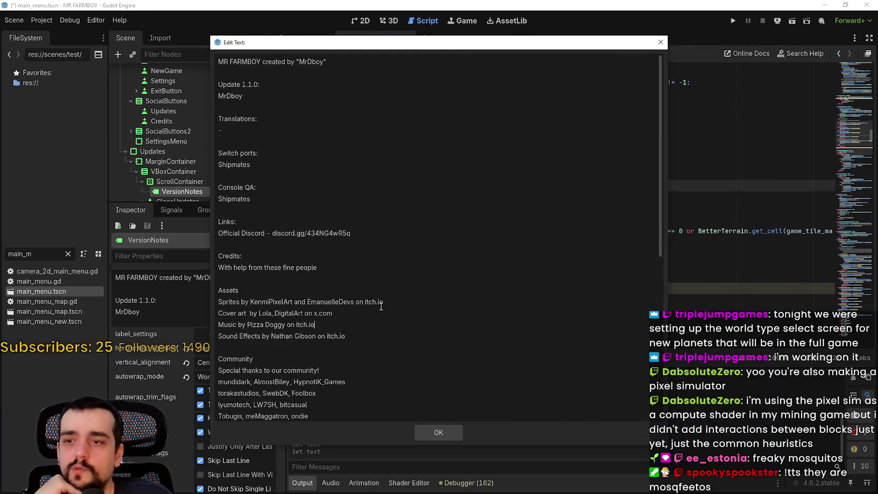
click(379, 291)
click(375, 280)
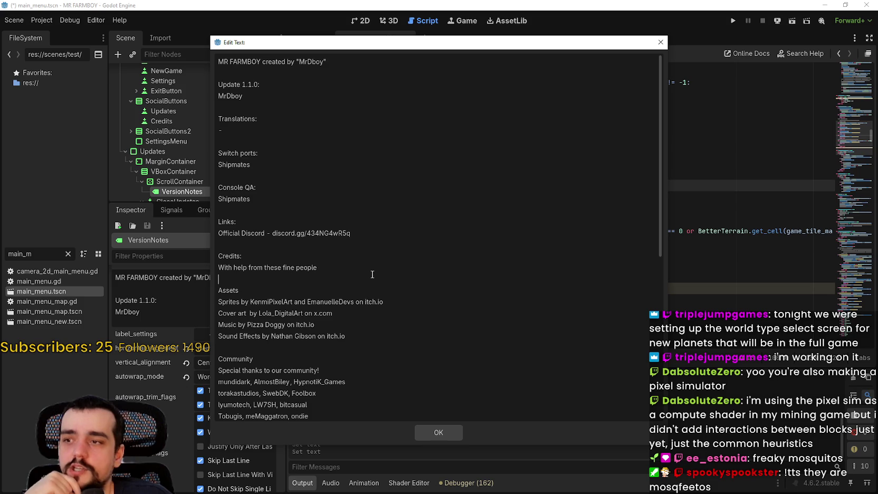
click(327, 244)
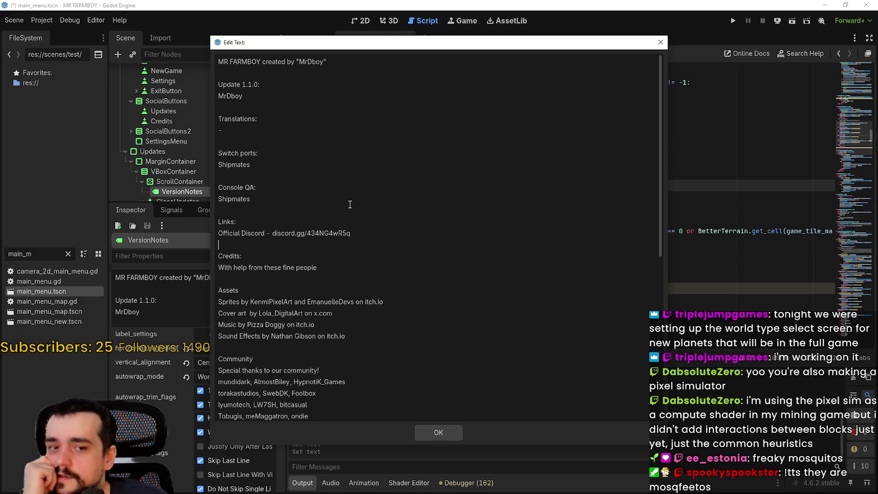
click(269, 96)
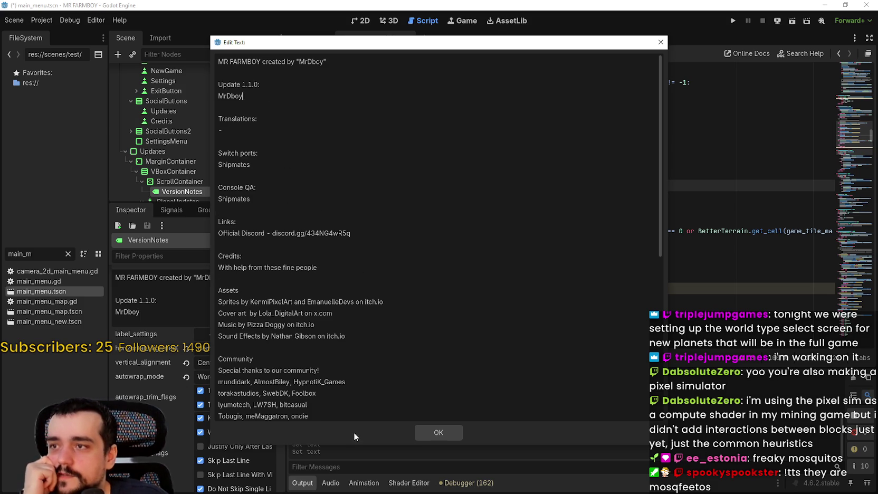
click(422, 432)
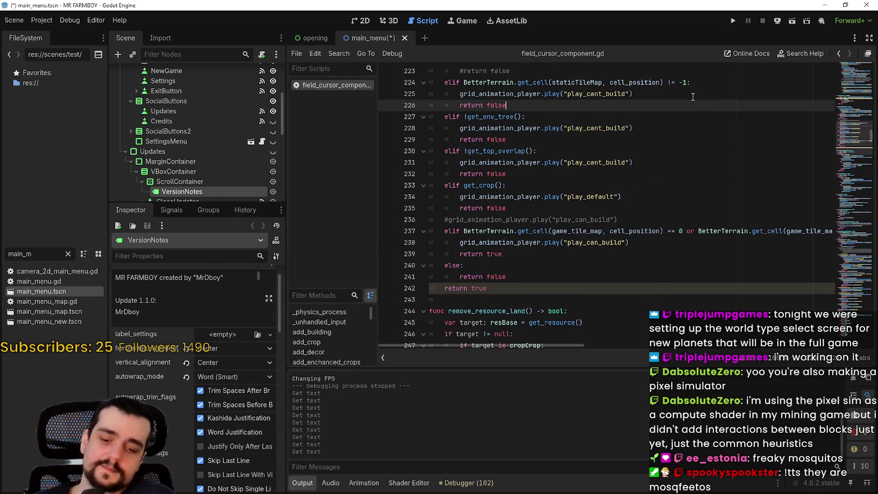
Save main_menu.tscn with the updated version notes
key(ctrl+s)
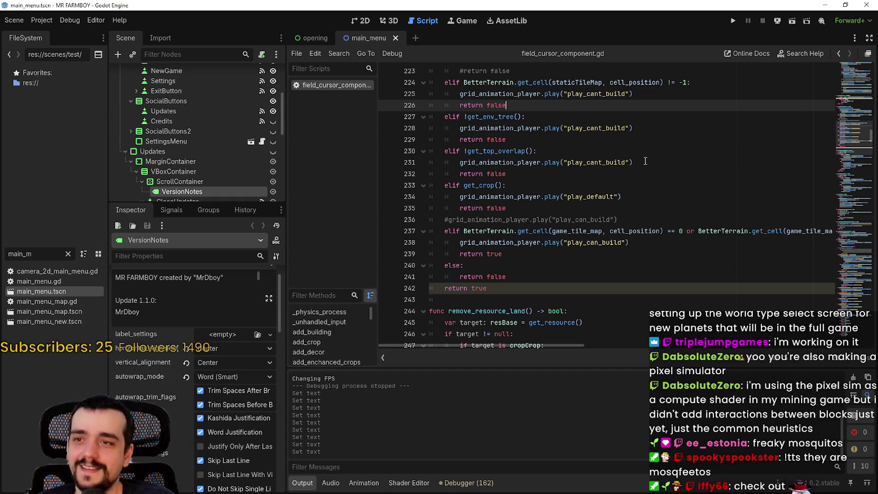
click(70, 20)
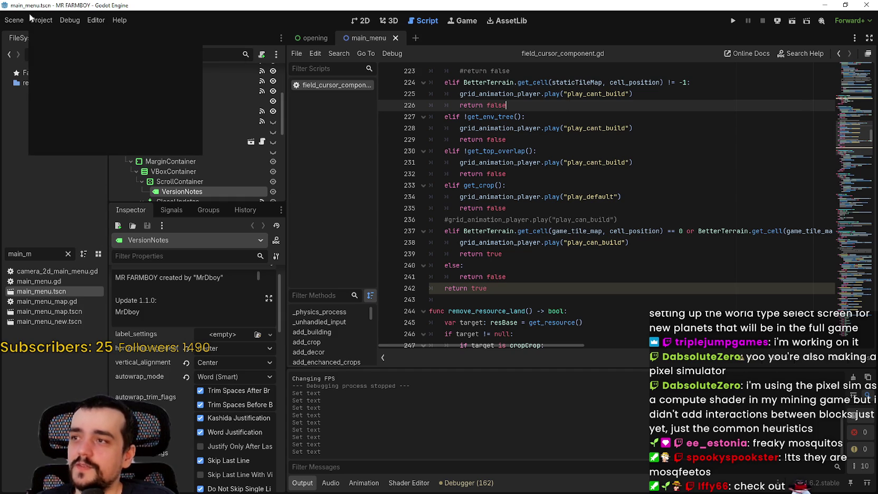
click(69, 20)
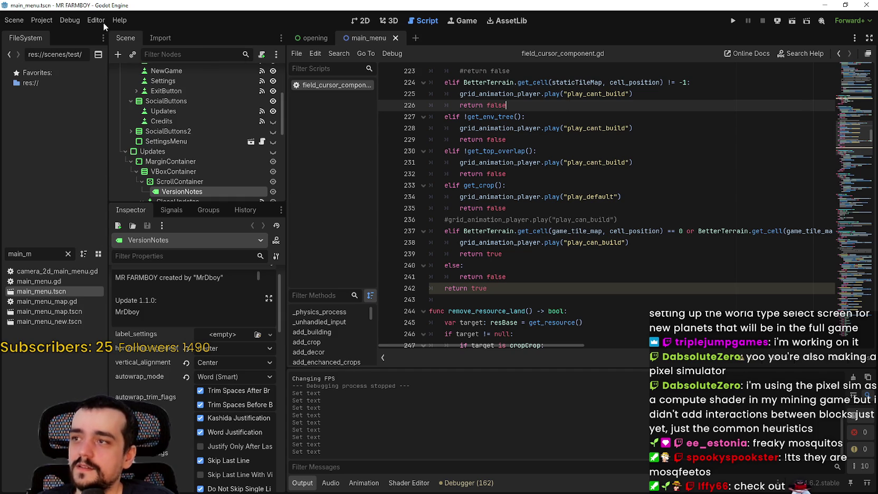
click(76, 21)
click(74, 21)
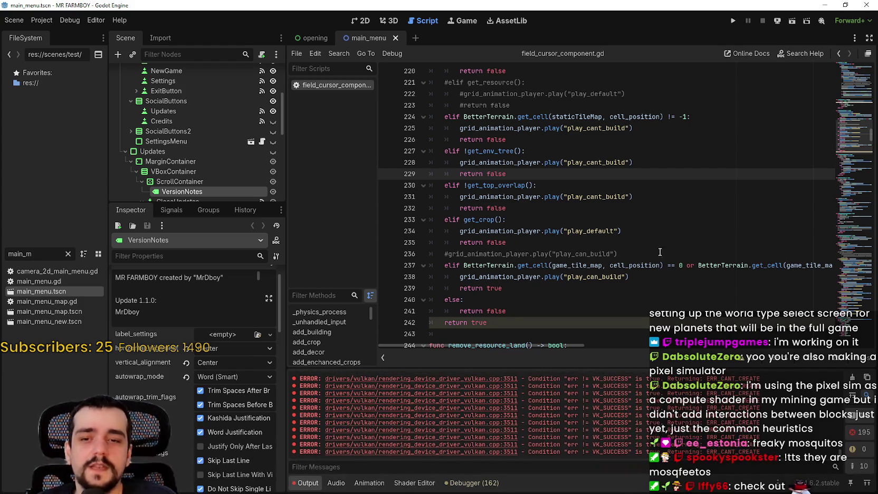
click(636, 219)
click(637, 197)
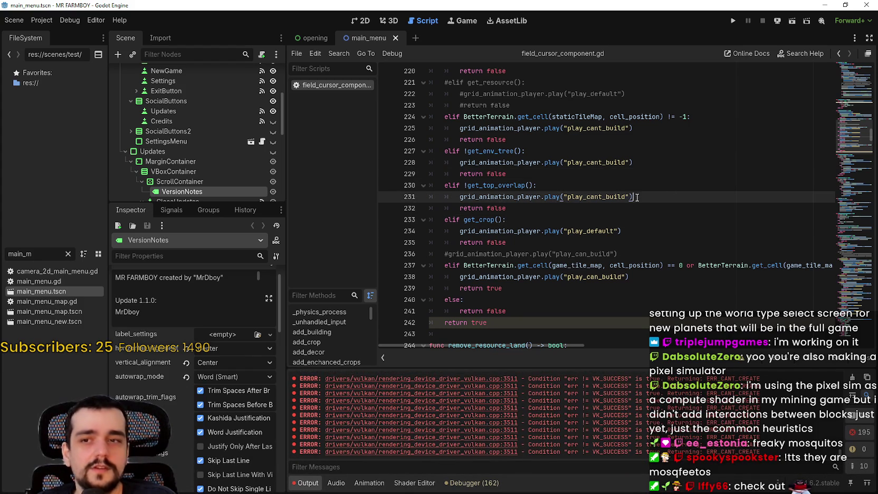
click(672, 177)
scroll(675, 186, up, 2)
click(676, 150)
scroll(687, 212, up, 4)
click(704, 273)
scroll(689, 268, down, 2)
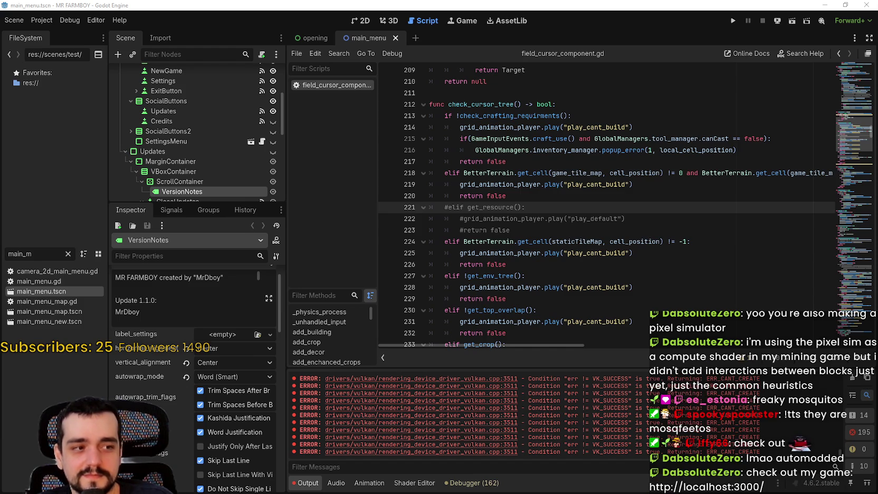
click(579, 163)
scroll(578, 163, up, 2)
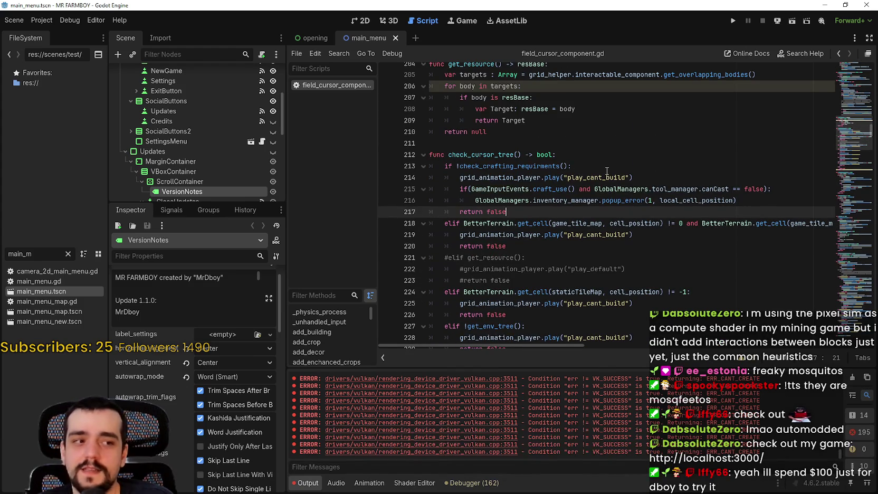
scroll(607, 169, down, 1)
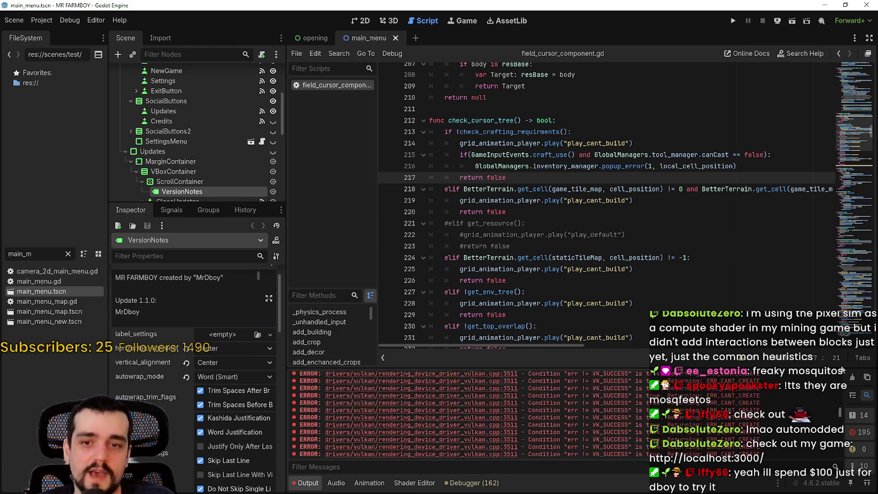
click(708, 224)
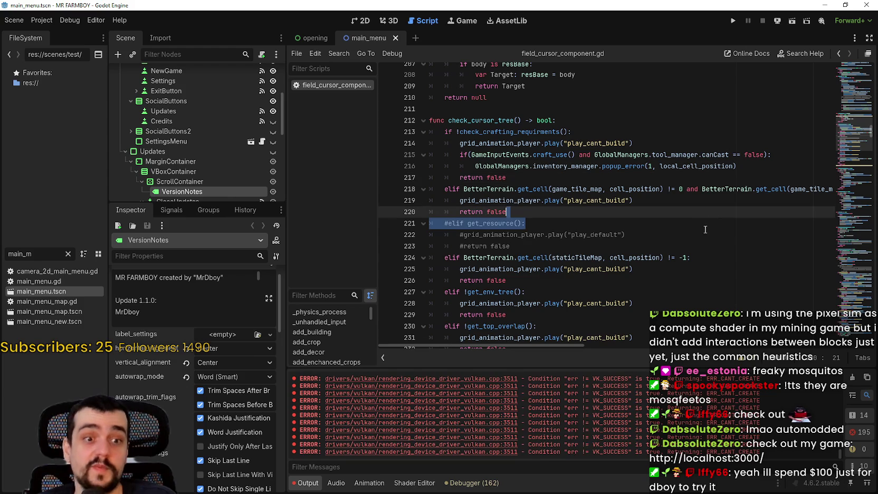
click(699, 246)
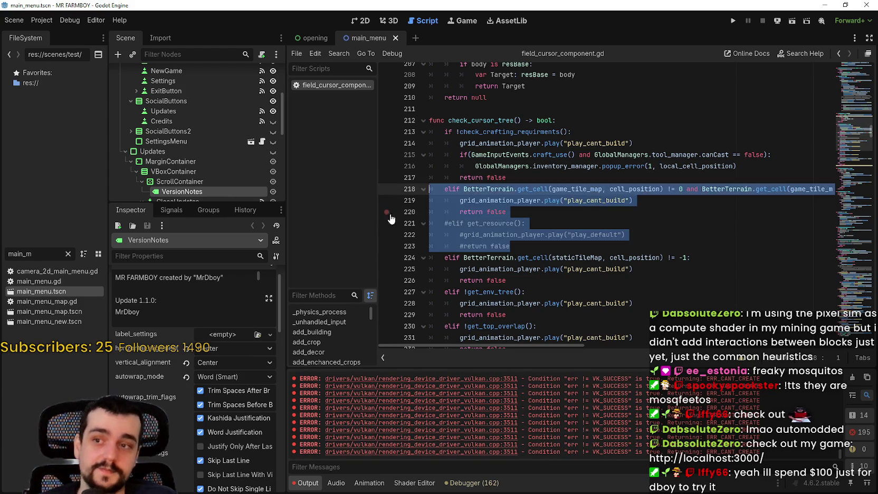
scroll(528, 222, up, 4)
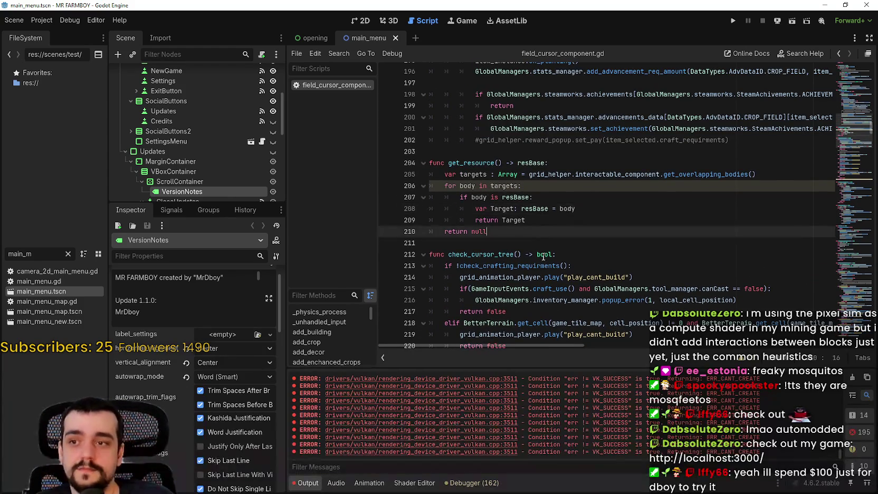
scroll(539, 243, up, 6)
scroll(547, 247, up, 10)
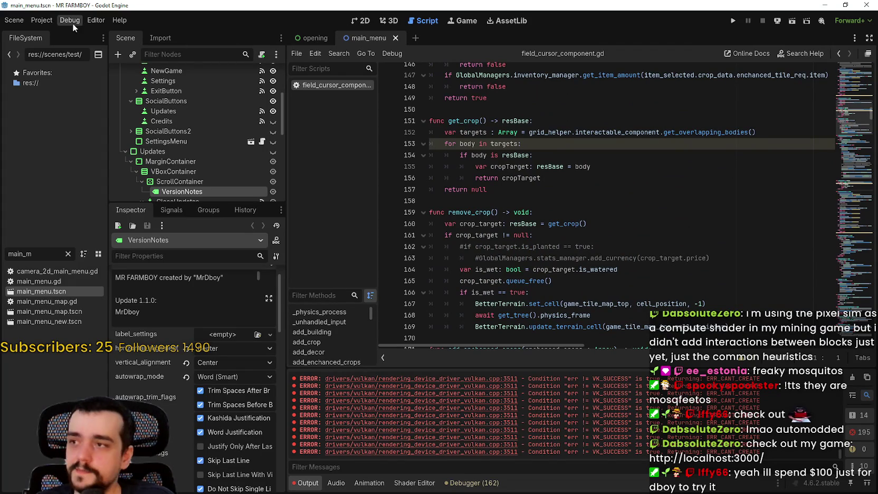
Switch to the main_menu 2D view and select the Updates ScrollContainer holding VersionNotes
click(455, 200)
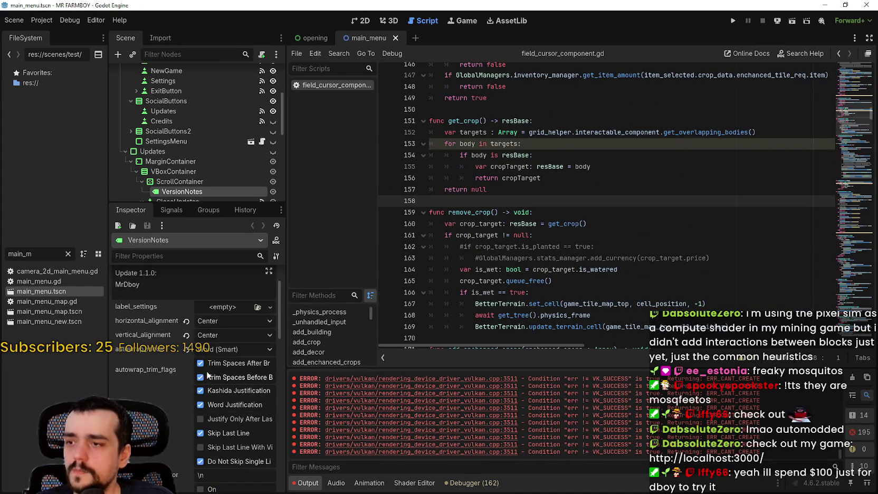
click(366, 24)
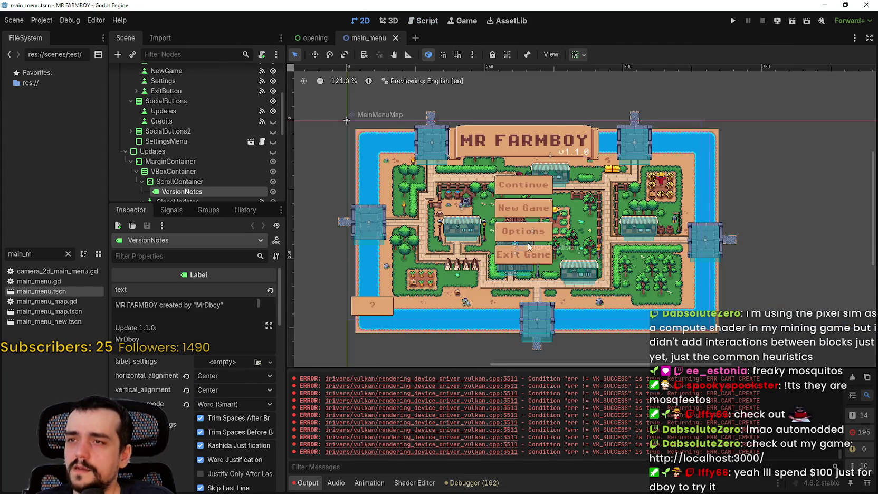
scroll(244, 170, down, 3)
scroll(644, 174, up, 5)
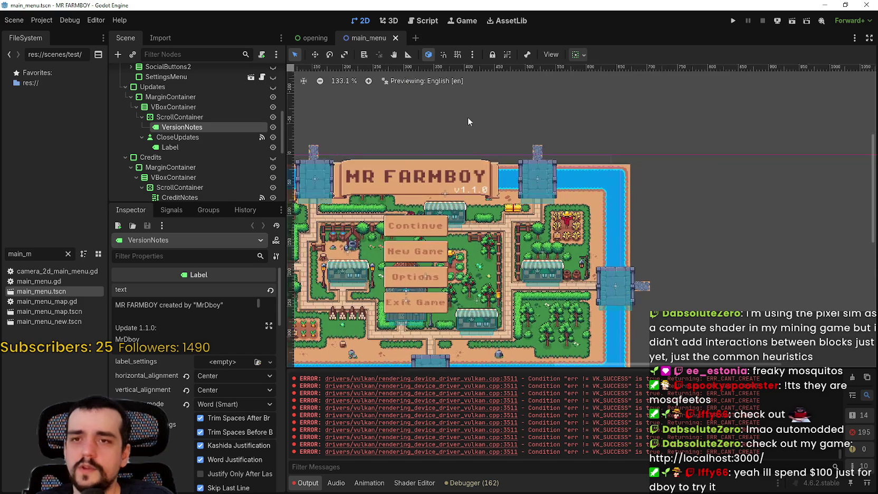
click(174, 117)
scroll(225, 403, down, 6)
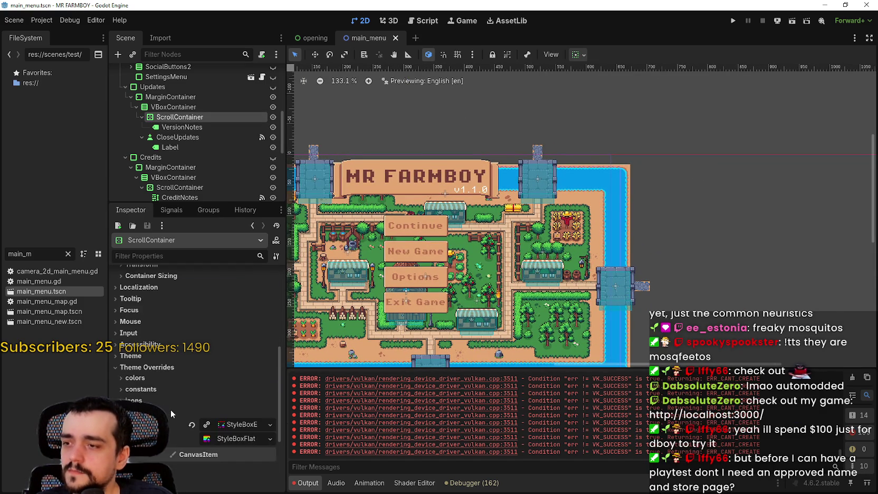
scroll(177, 408, up, 5)
scroll(226, 311, up, 1)
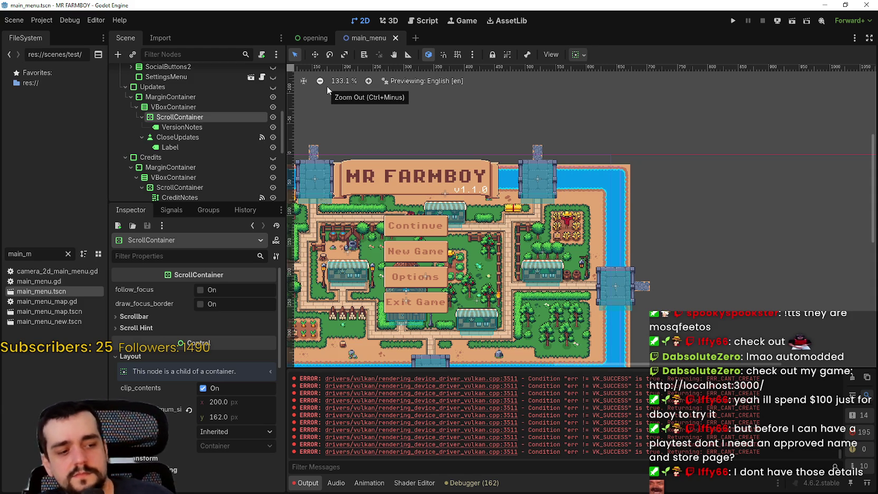
Run MR FARMBOY, scroll the version notes panel to test it, then stop the game with F8
click(735, 21)
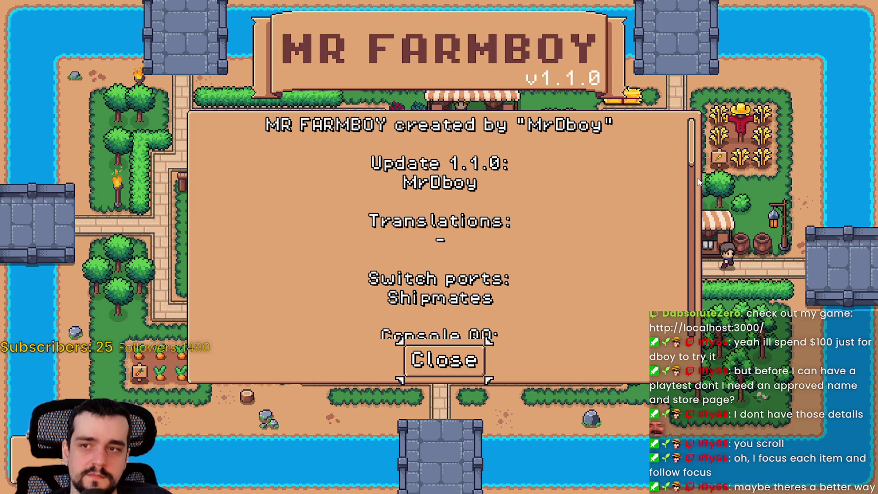
key(Return)
key(Return)
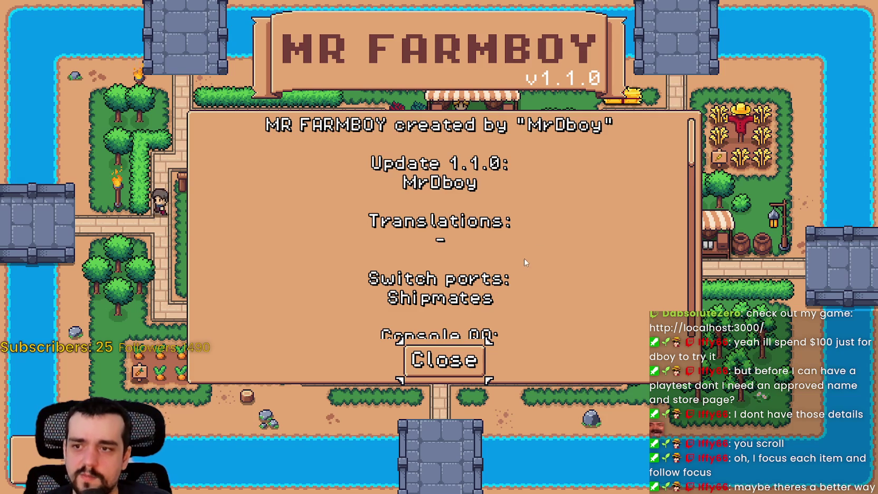
scroll(540, 251, down, 5)
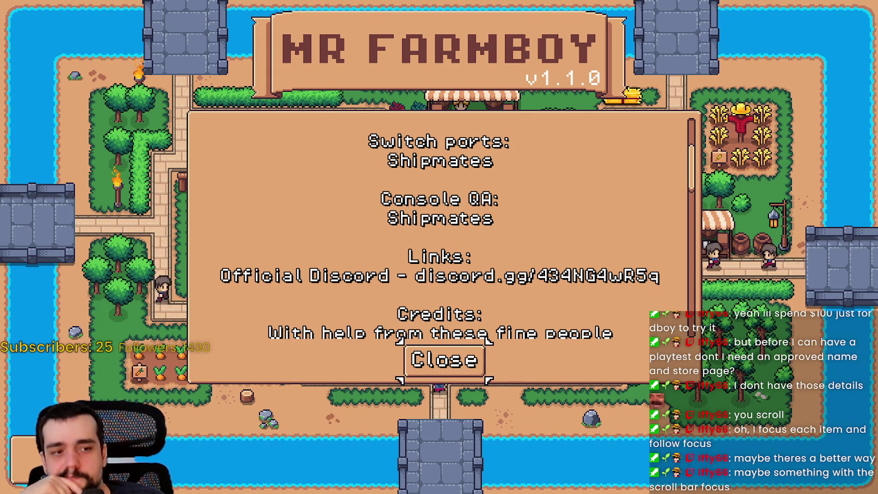
key(F8)
scroll(368, 286, up, 3)
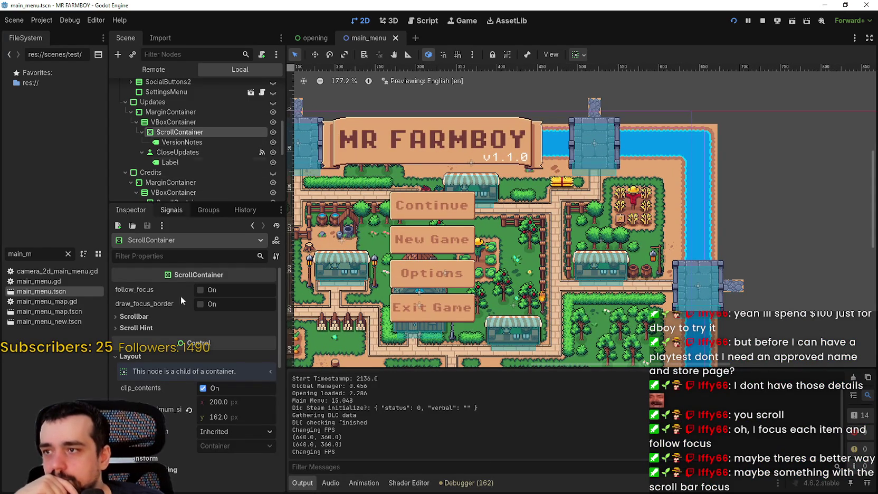
Expand the ScrollContainer's Focus and Scrollbar property groups in the Inspector
scroll(185, 439, down, 5)
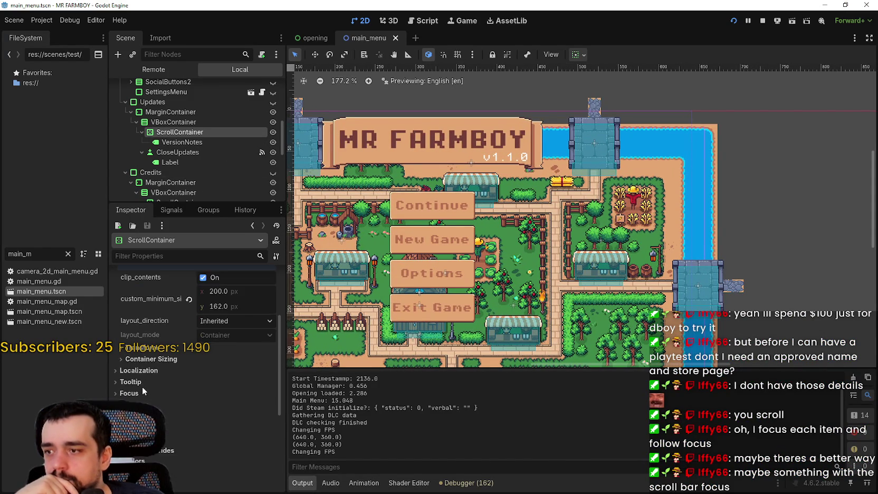
scroll(180, 403, down, 2)
click(158, 299)
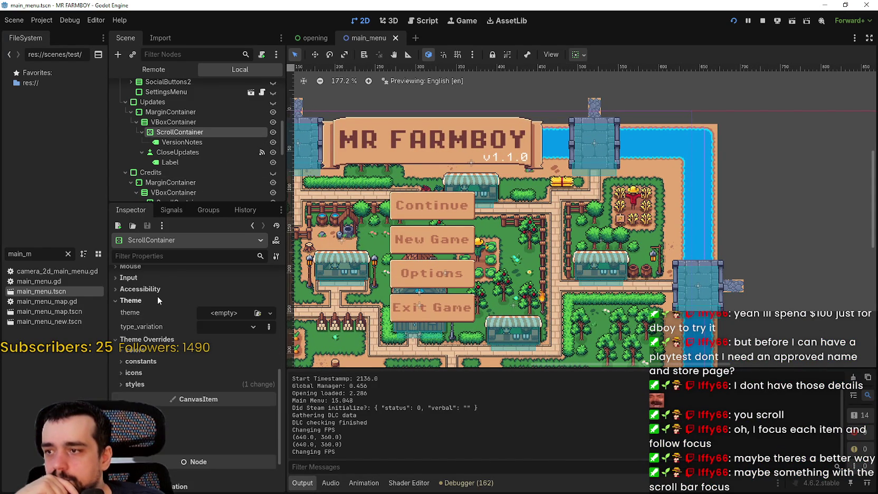
click(158, 300)
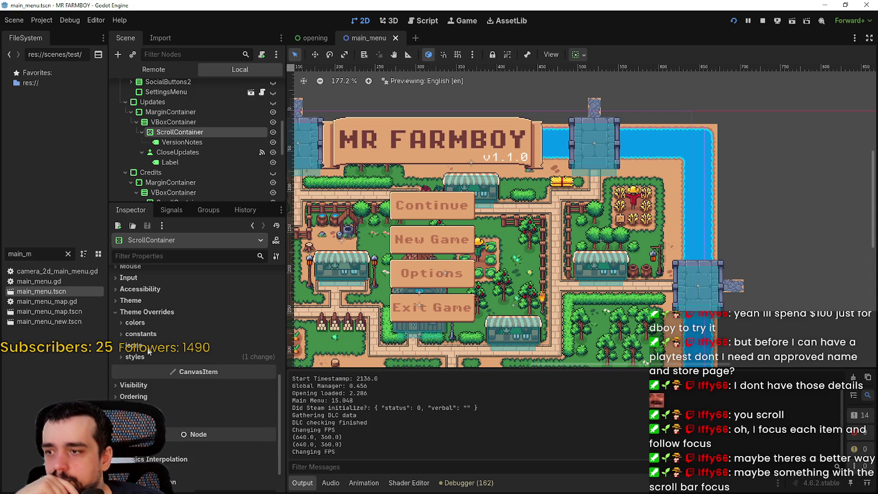
scroll(149, 357, up, 4)
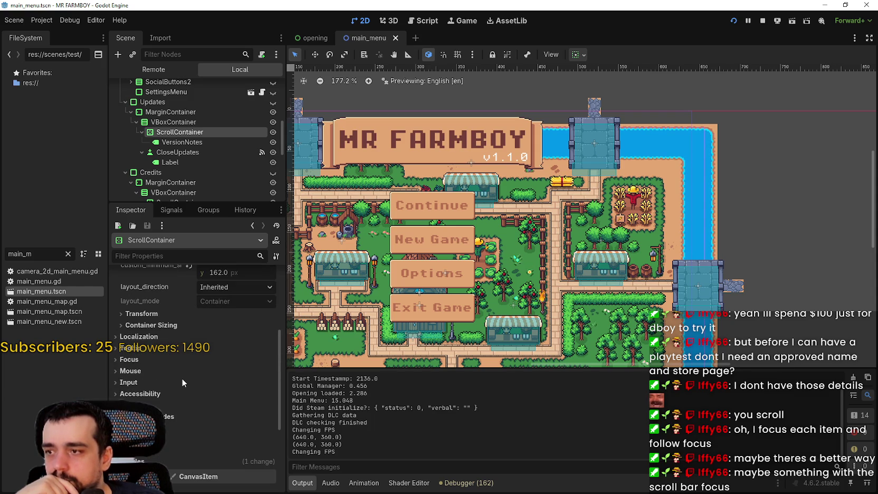
click(141, 363)
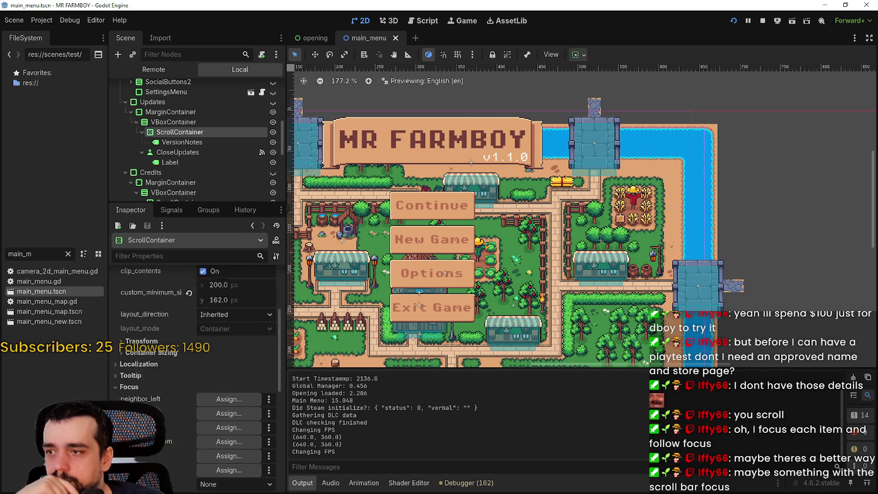
scroll(174, 431, up, 5)
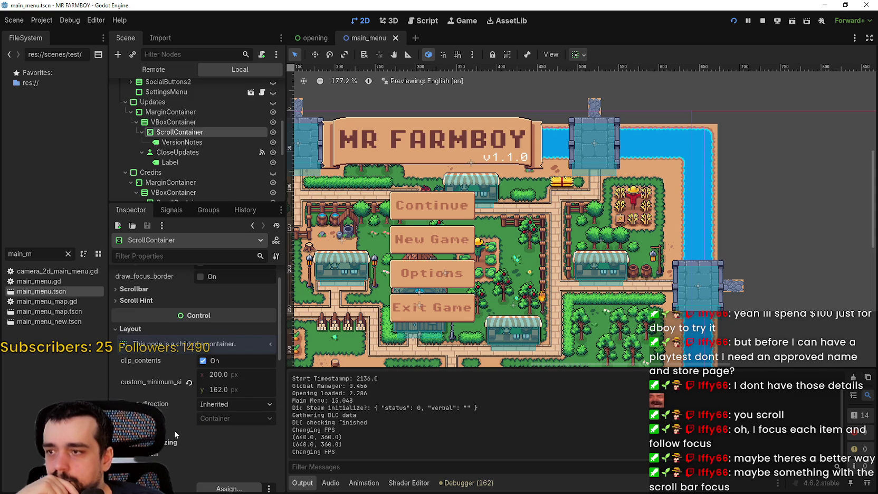
click(135, 289)
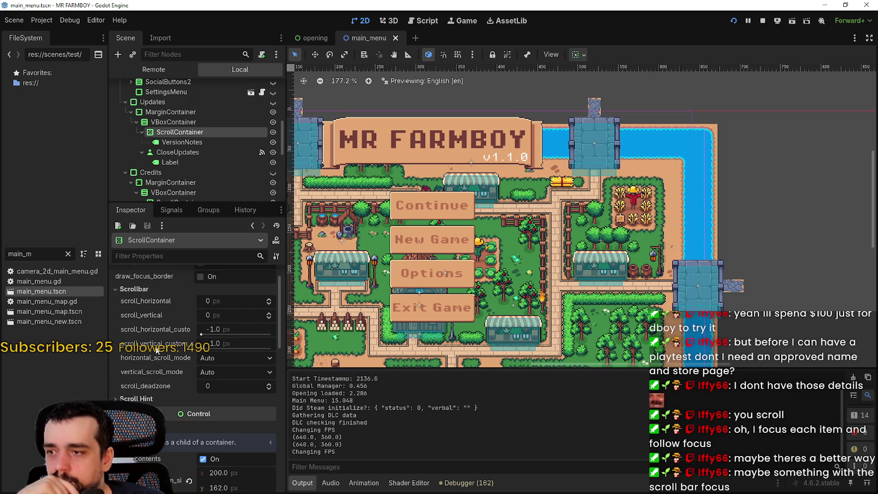
Set scroll_hint_mode in the Scroll Hint section to All
click(139, 398)
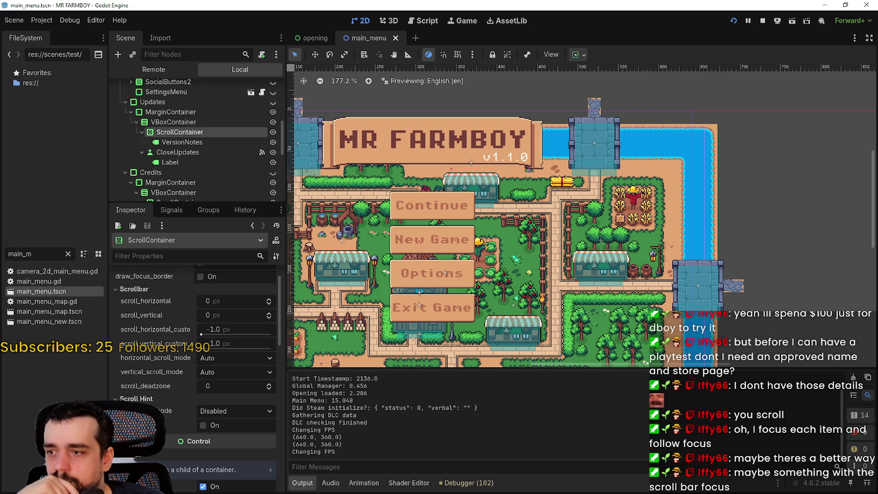
mouse_move(145, 410)
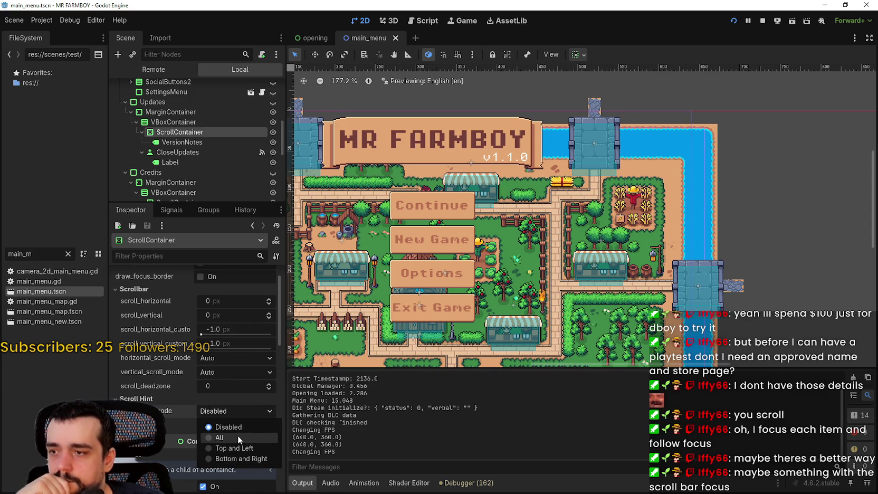
click(199, 412)
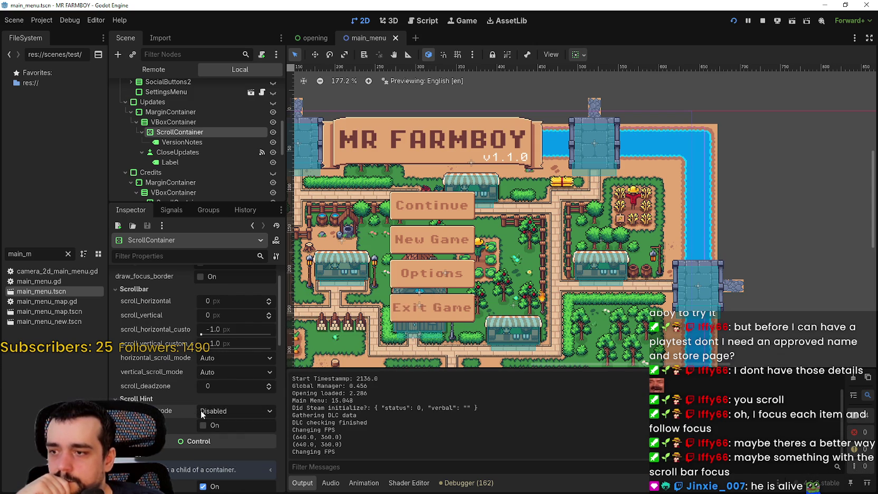
click(222, 410)
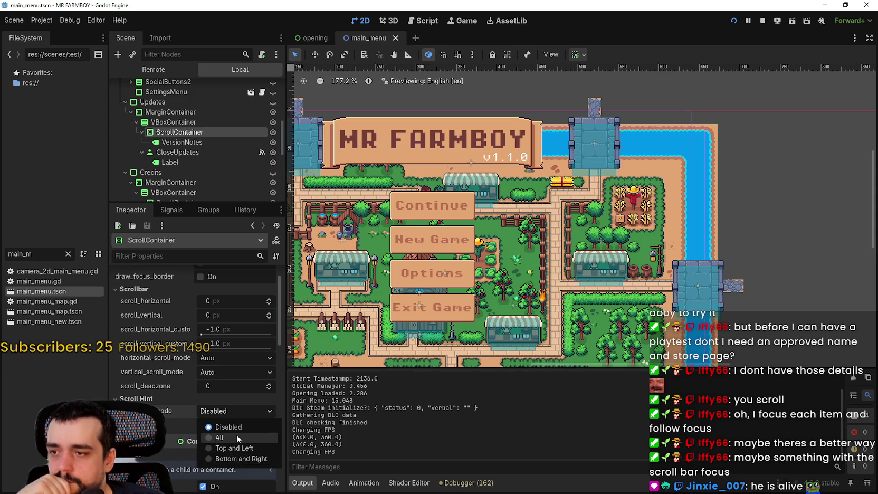
click(237, 436)
key(F6)
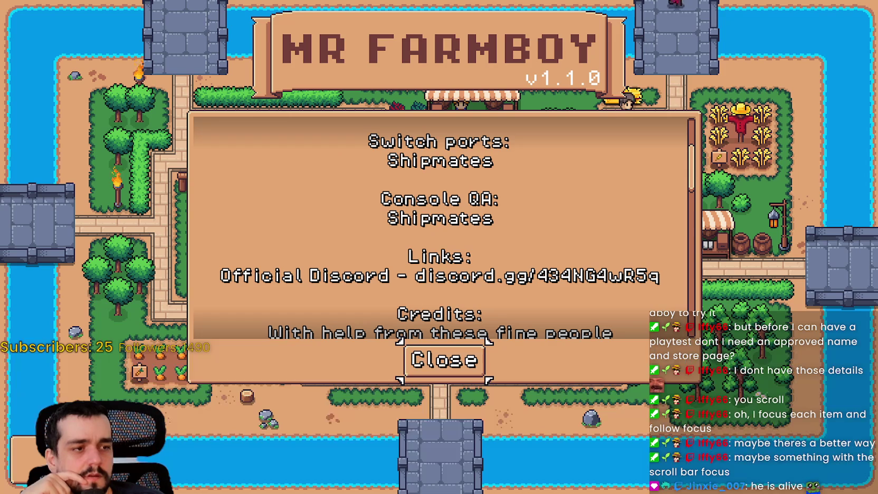
scroll(573, 253, down, 5)
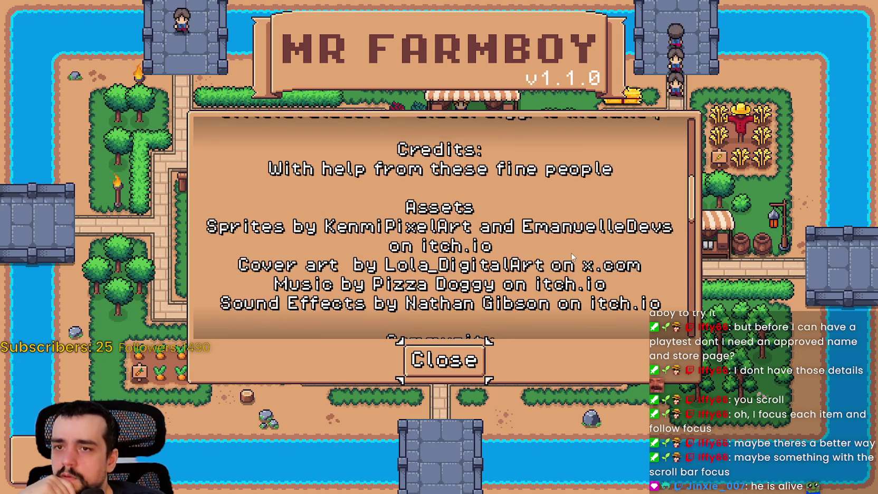
scroll(574, 254, down, 5)
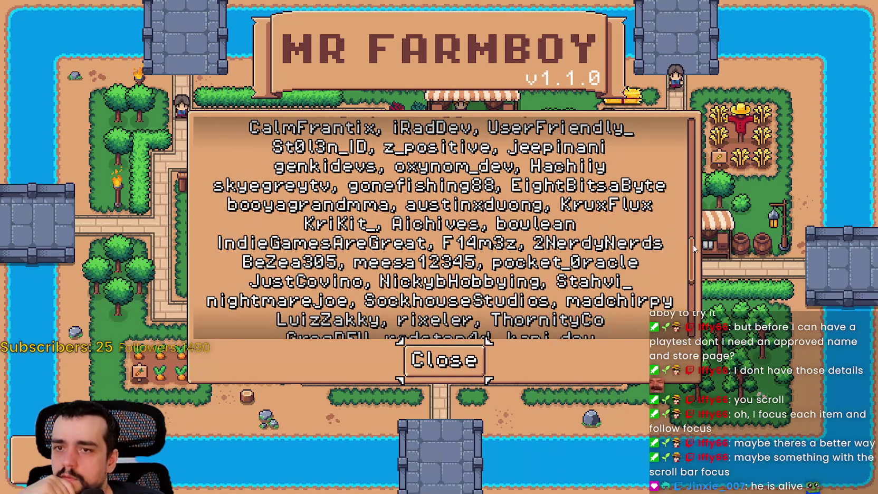
scroll(698, 272, down, 3)
scroll(698, 273, down, 4)
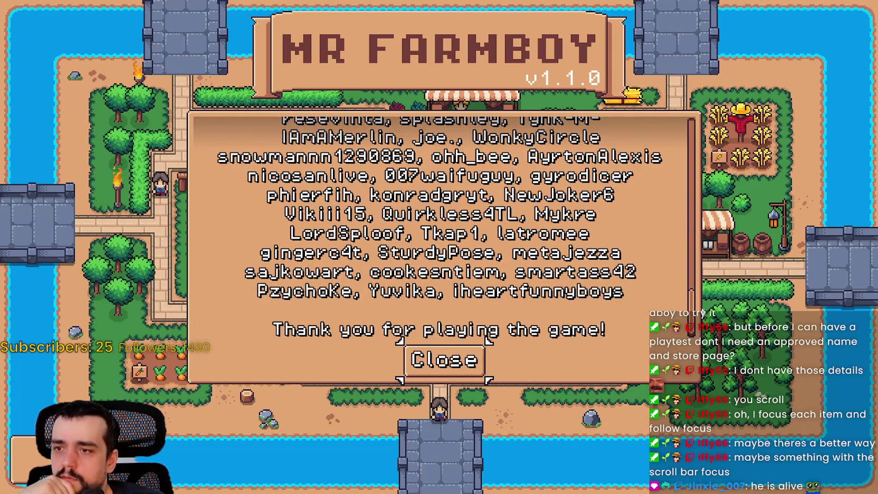
scroll(701, 306, up, 3)
scroll(702, 280, down, 2)
scroll(704, 253, up, 1)
scroll(688, 119, up, 10)
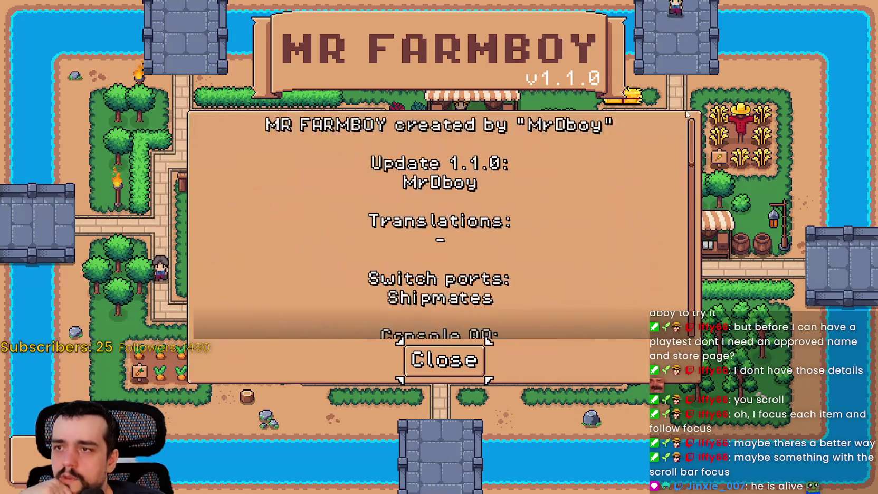
scroll(686, 112, down, 1)
scroll(624, 233, up, 1)
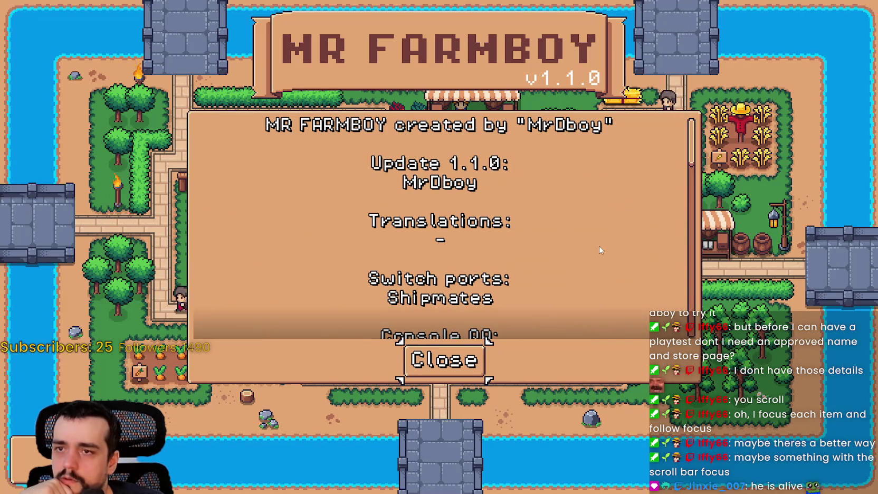
scroll(541, 278, down, 5)
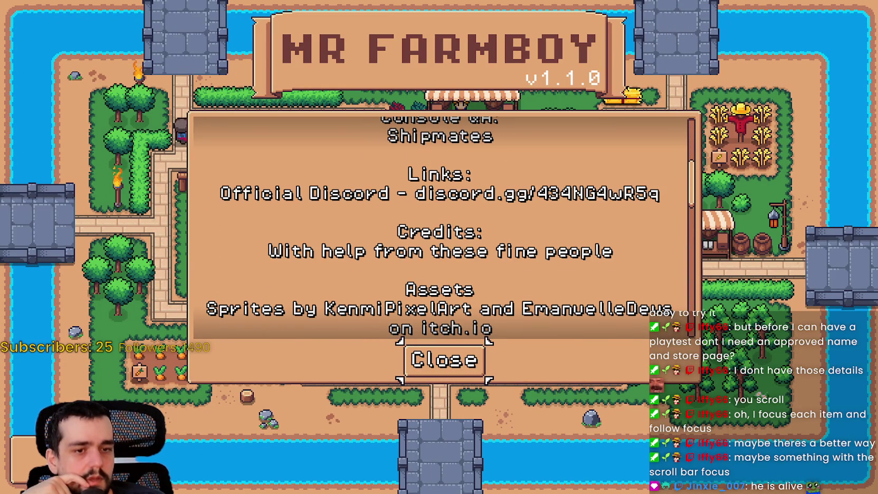
key(alt+Tab)
click(224, 412)
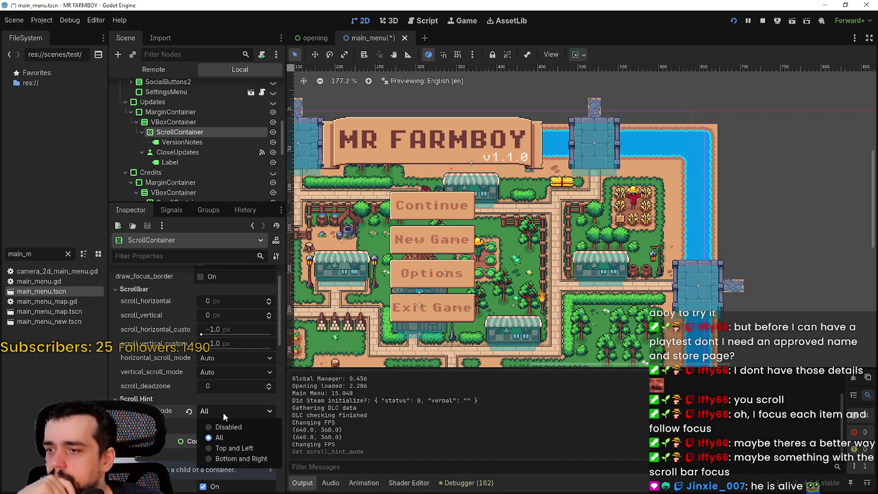
Set scroll hint mode to Bottom and Right and scroll the running game's credits to check it
click(243, 462)
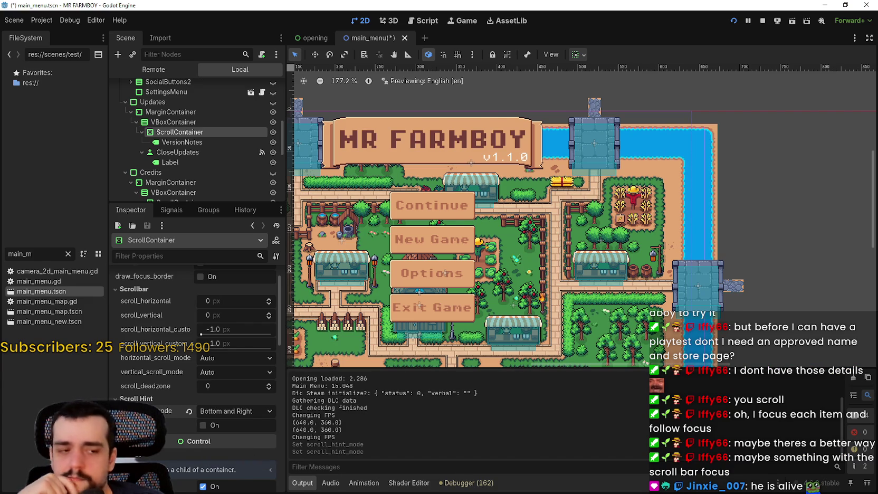
key(alt+Tab)
scroll(540, 252, up, 4)
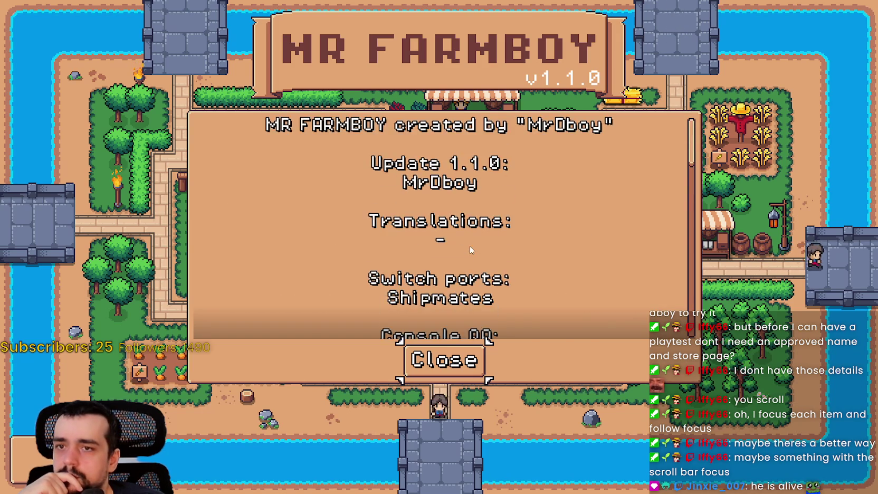
scroll(469, 246, down, 3)
scroll(470, 250, down, 10)
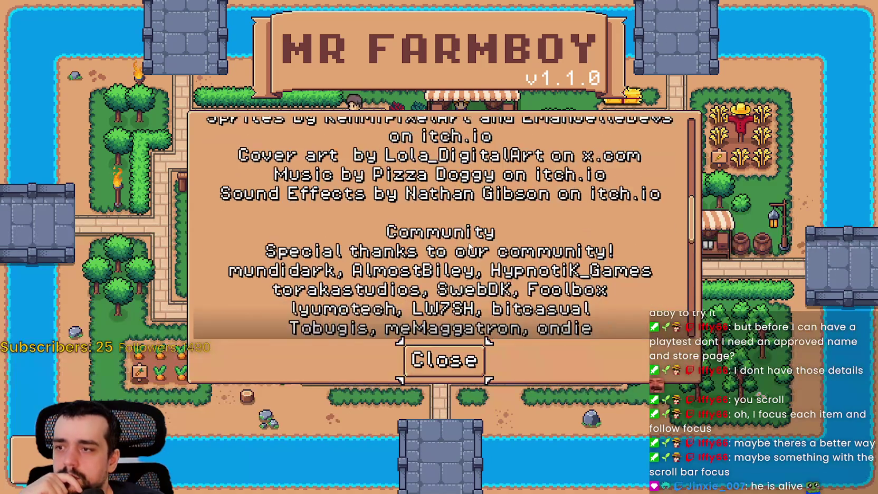
scroll(470, 244, down, 5)
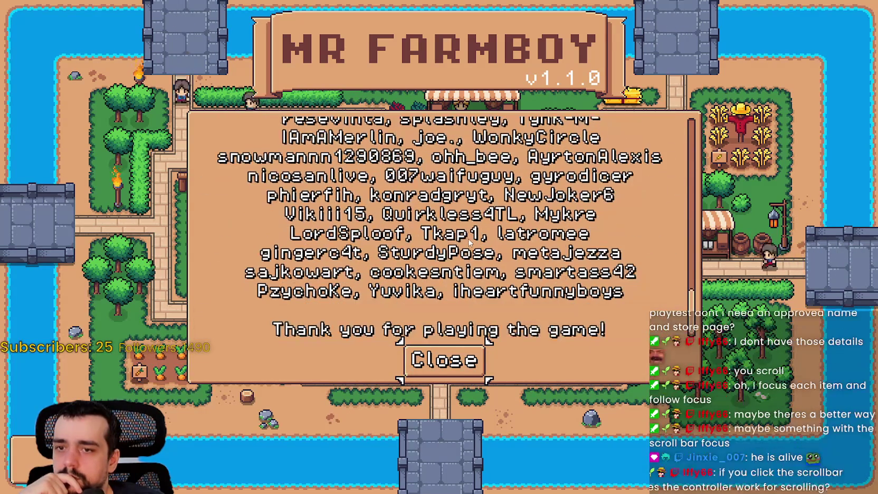
scroll(499, 266, up, 12)
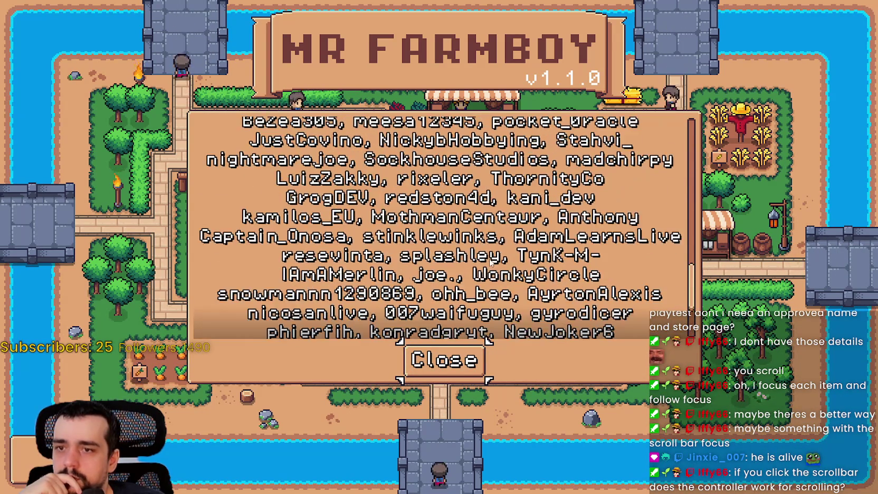
scroll(493, 256, up, 5)
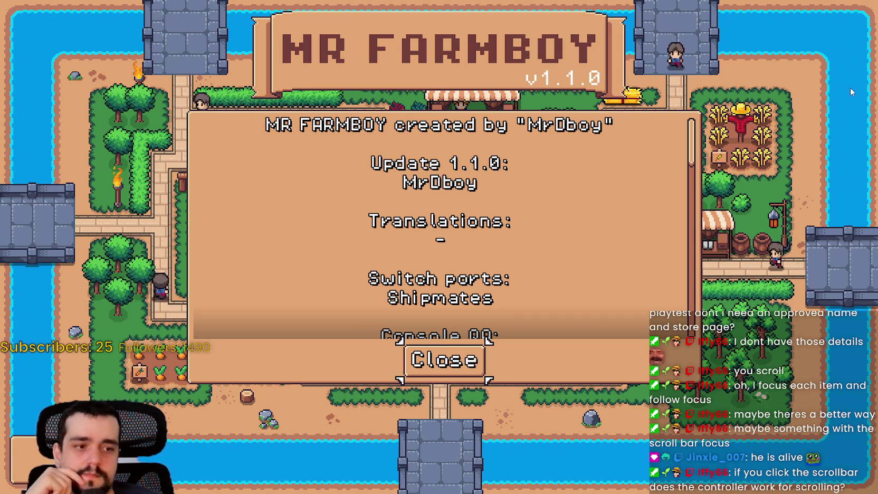
key(alt+Tab)
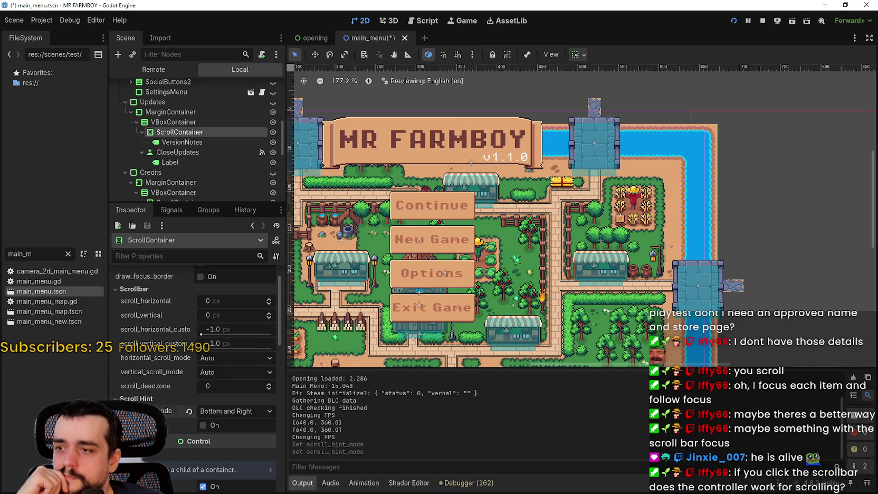
Preview the tiled scroll hint in the running game, then untick it again
click(221, 429)
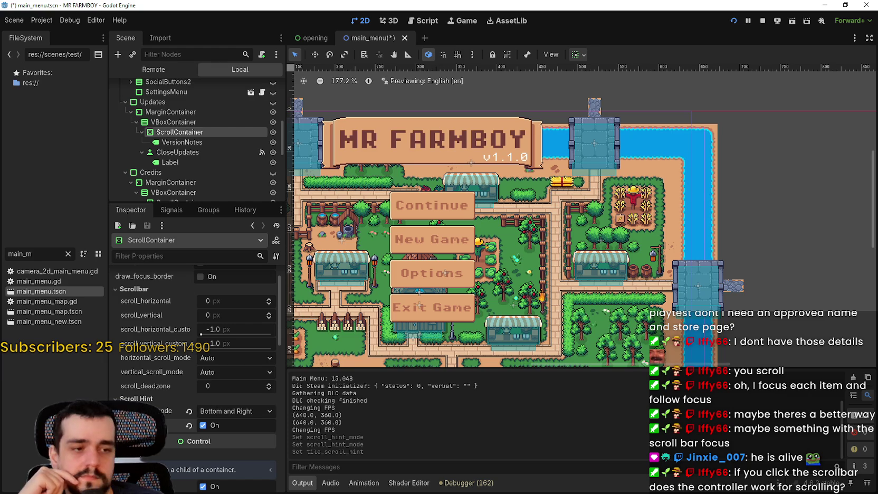
key(alt+Tab)
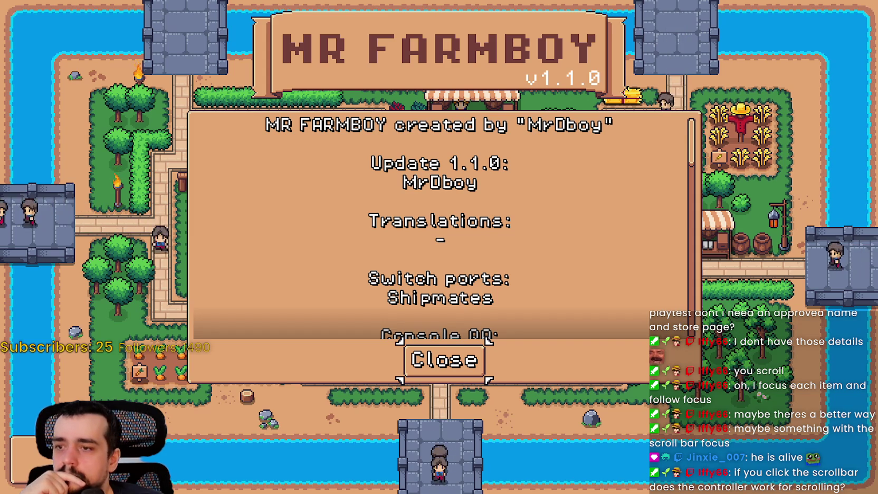
key(alt+Tab)
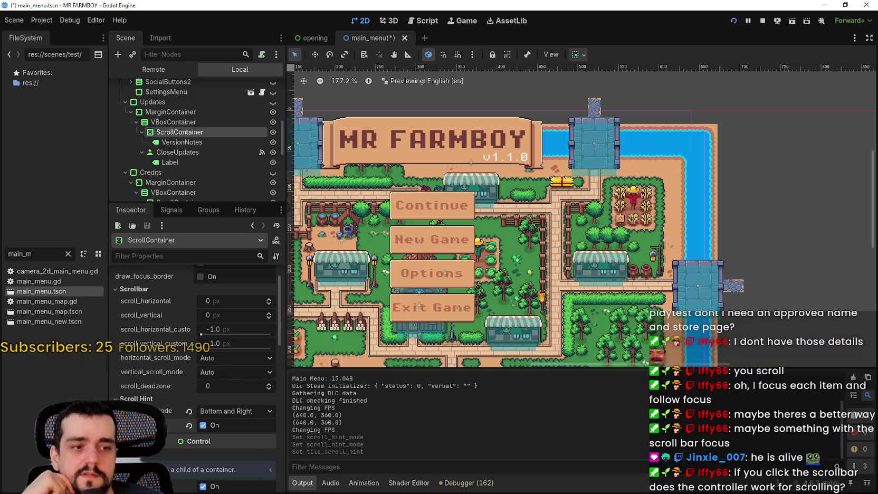
click(203, 426)
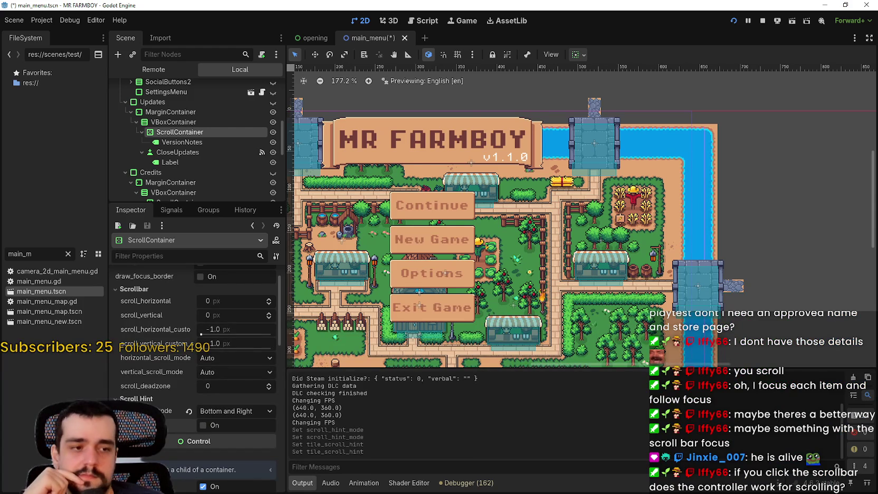
Scroll the running game's credits panel up and down to inspect the scroll hint
key(alt+Tab)
scroll(446, 259, down, 10)
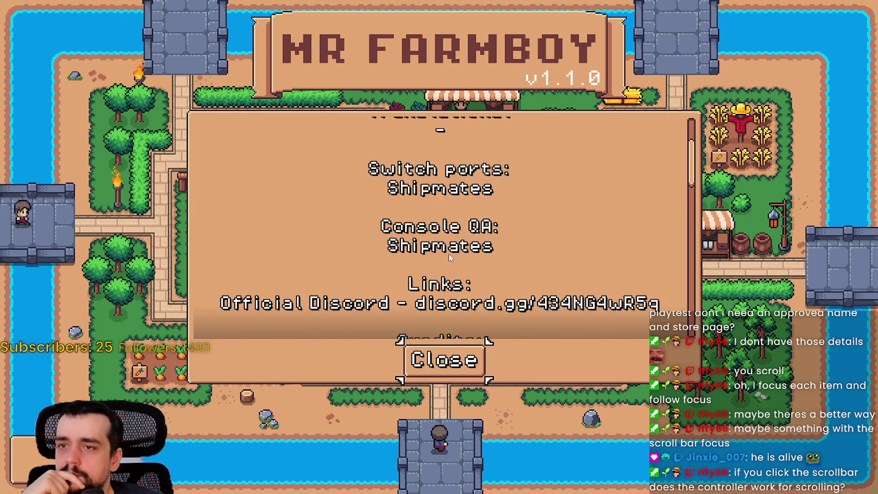
scroll(451, 258, down, 10)
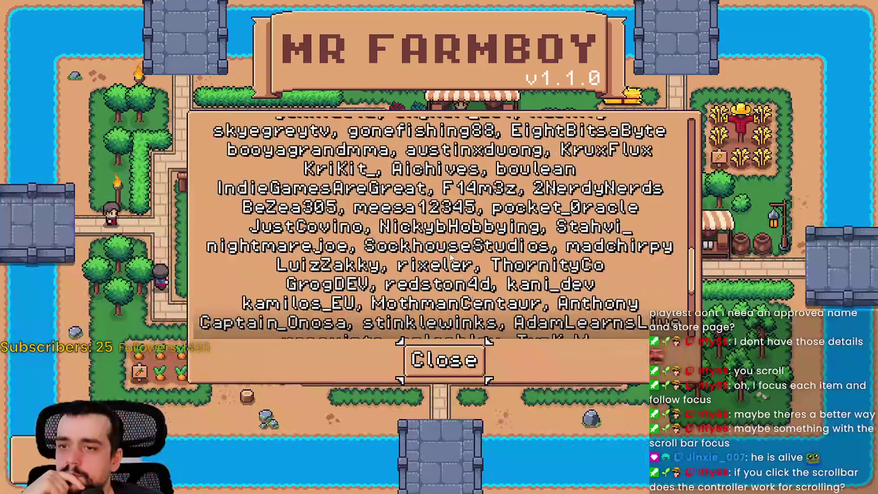
scroll(507, 265, up, 8)
scroll(507, 265, up, 5)
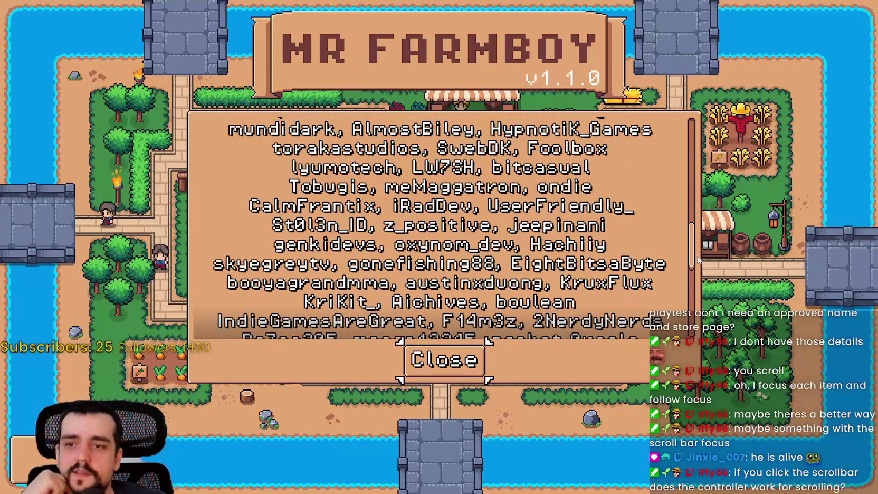
drag(699, 241, 724, 136)
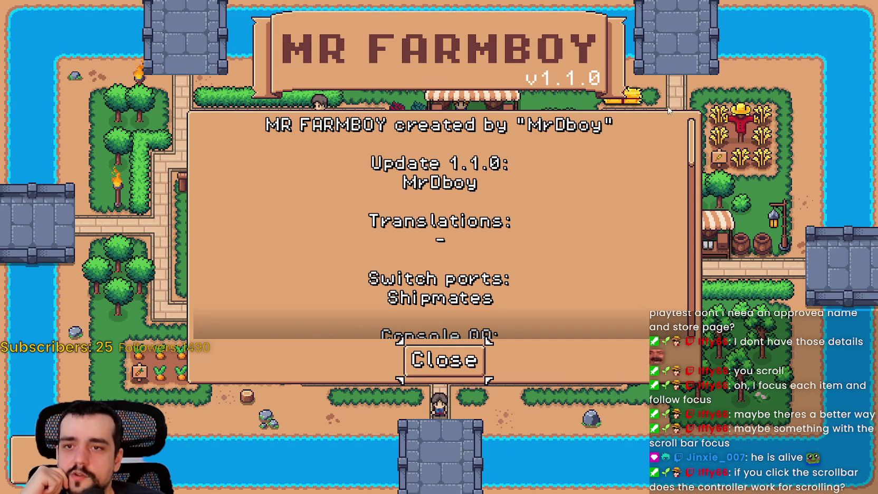
scroll(641, 293, down, 10)
scroll(613, 263, down, 10)
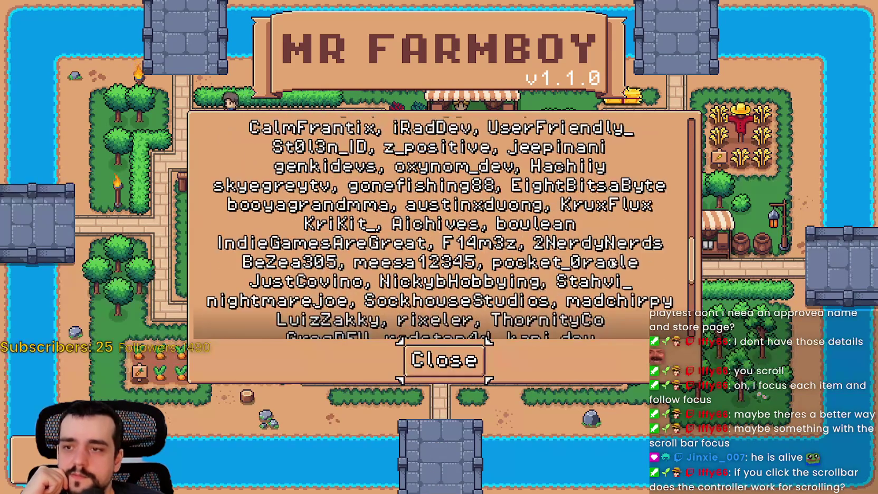
scroll(613, 263, up, 3)
scroll(612, 259, up, 15)
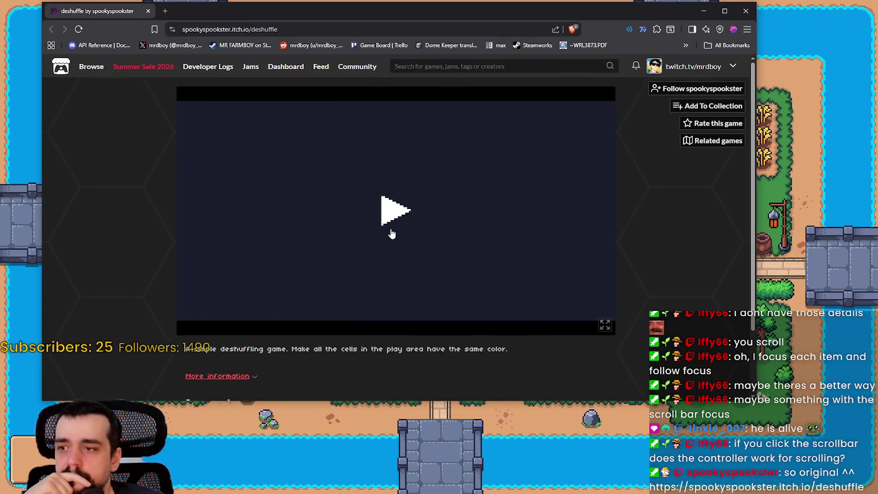
click(391, 234)
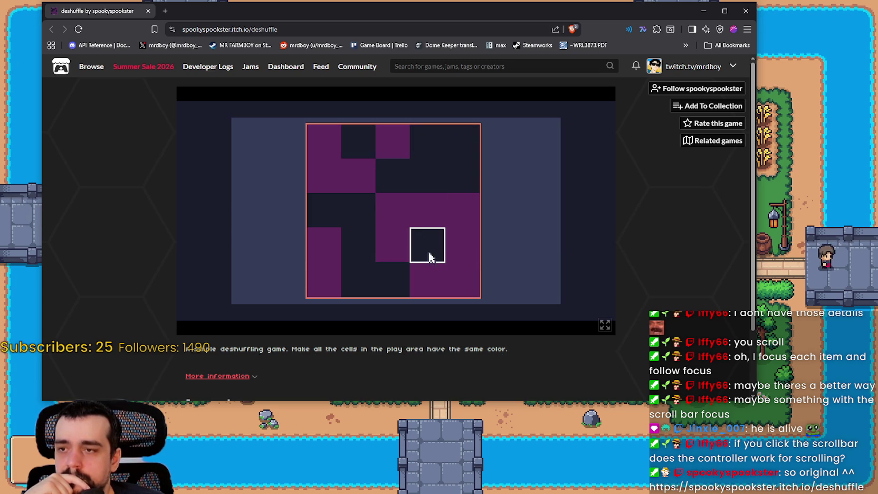
Toggle the cell crosses around the first two top-row squares of the deshuffle grid
click(428, 244)
click(458, 170)
click(436, 136)
click(370, 143)
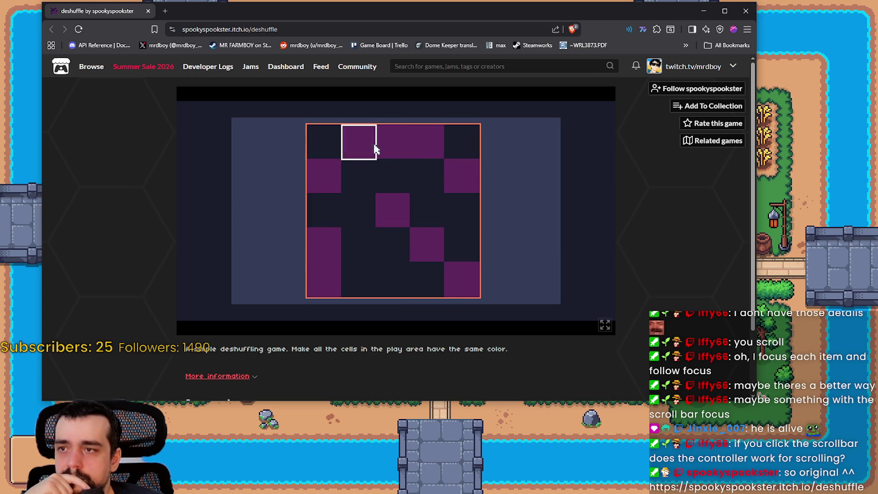
click(365, 177)
click(362, 244)
click(362, 244)
click(463, 216)
click(393, 176)
click(368, 157)
Flip the cells around row 4 column 4, row 4 column 1, and row 1 column 4
click(404, 285)
click(372, 190)
click(385, 219)
click(415, 248)
click(392, 210)
click(393, 176)
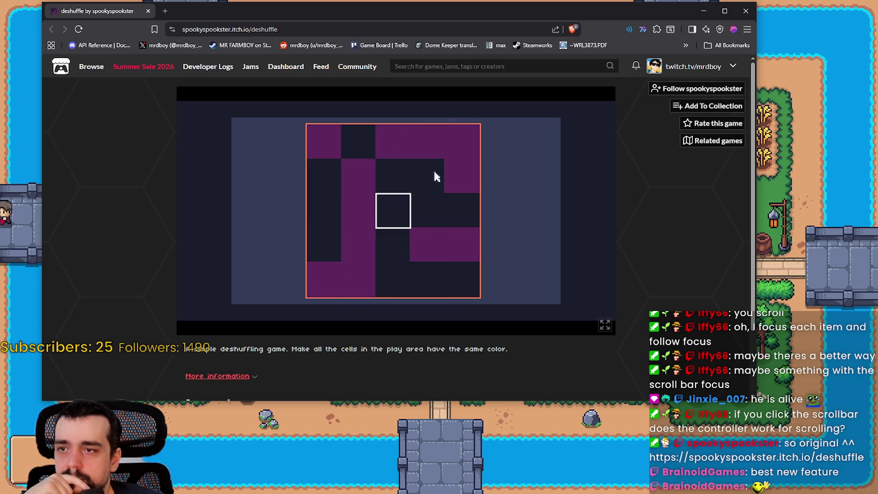
click(359, 141)
click(427, 141)
click(427, 176)
click(428, 210)
click(324, 211)
click(324, 142)
click(359, 210)
click(427, 280)
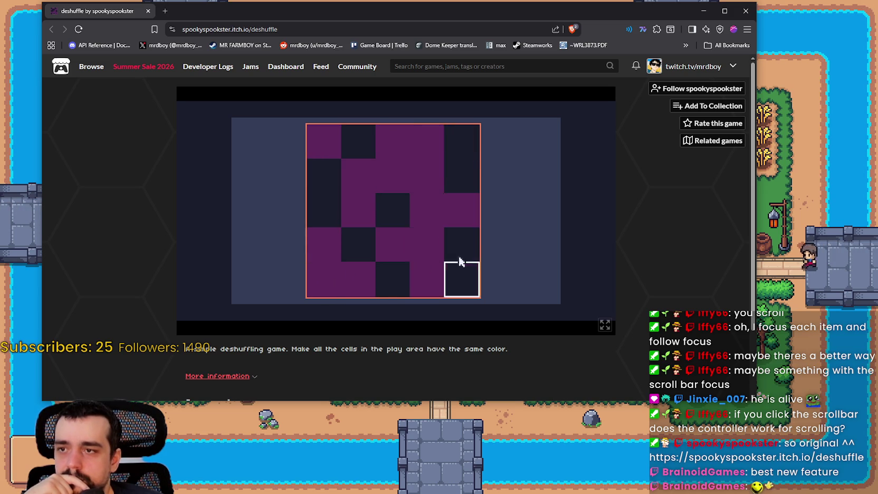
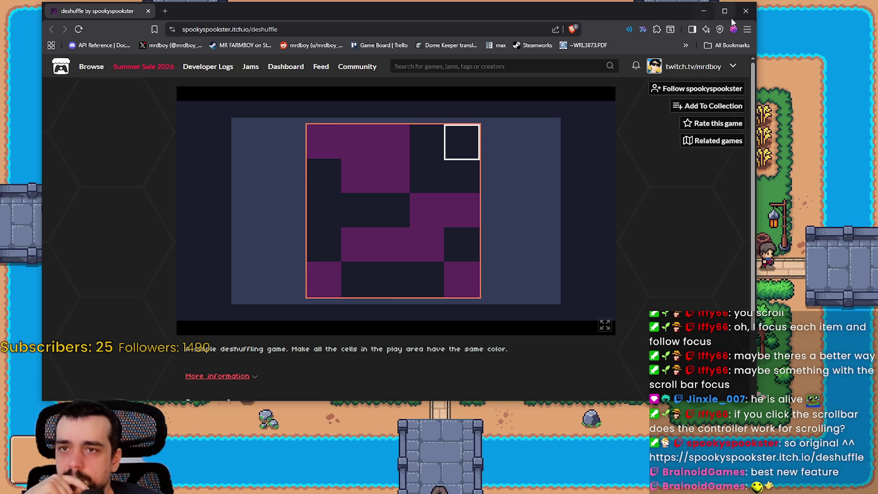
Close the browser, scroll down the MR FARMBOY credits list, and close the credits dialog
click(744, 16)
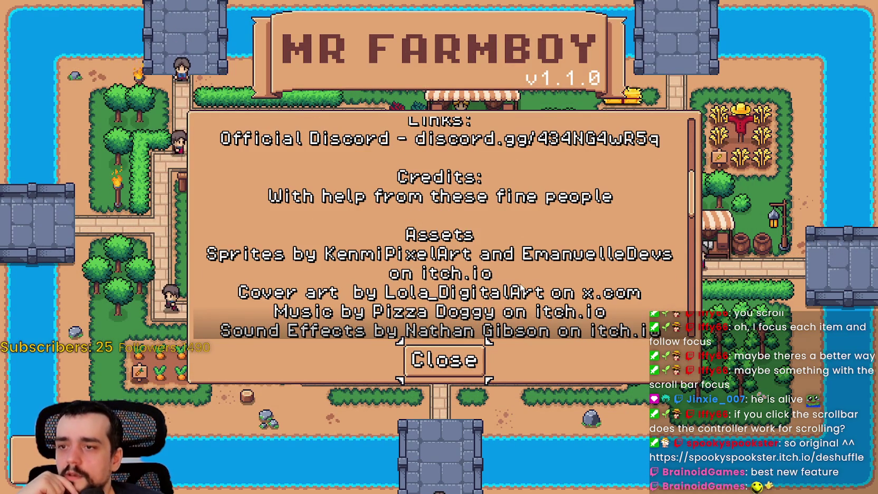
scroll(521, 287, down, 3)
scroll(520, 287, down, 2)
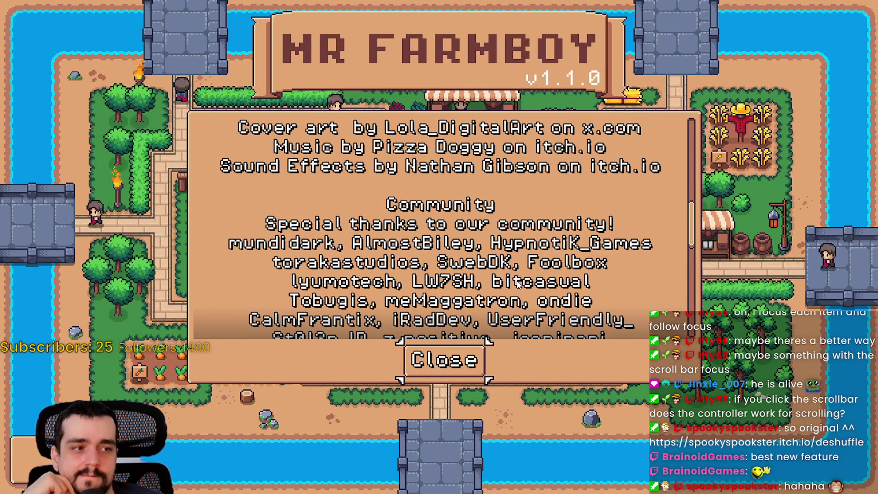
scroll(512, 272, down, 3)
key(Return)
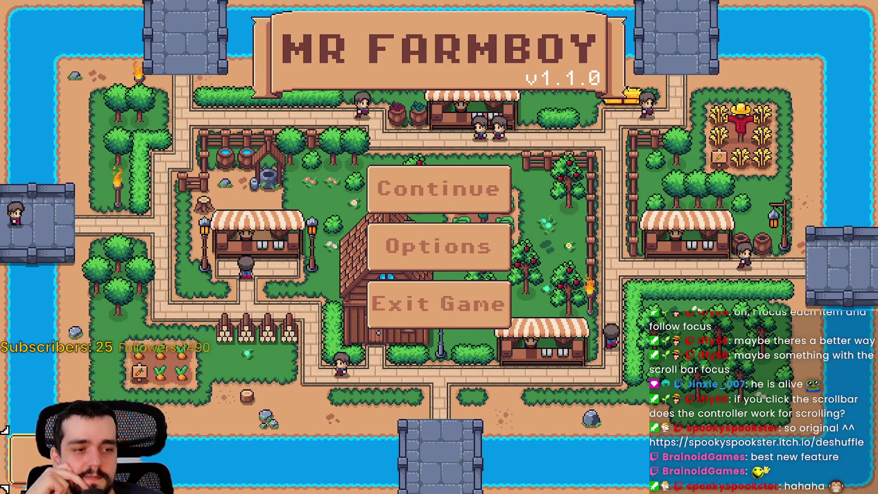
Dismiss the browser over the game menu and return to the Godot editor
key(alt+Tab)
click(826, 9)
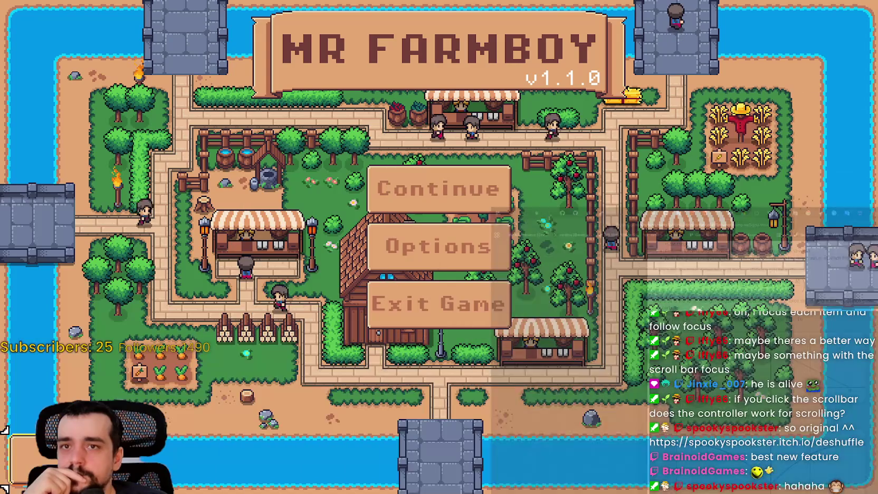
key(alt+Tab)
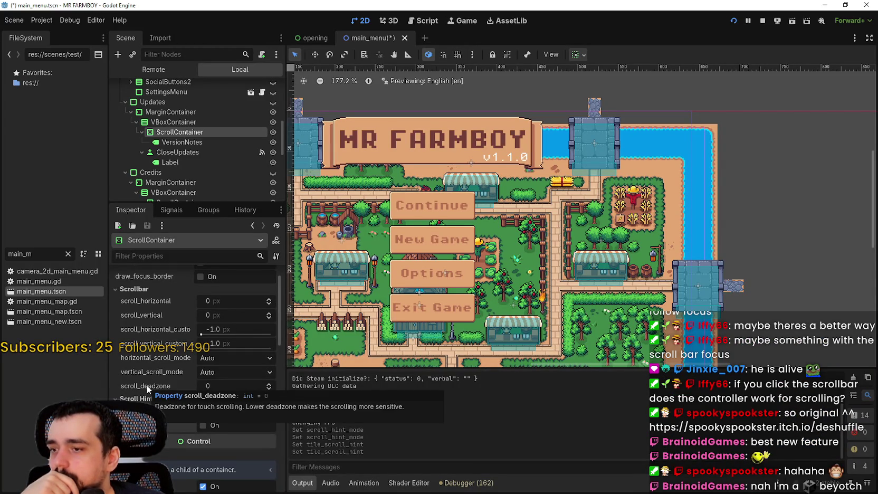
Check draw_focus_border on the ScrollContainer in the Inspector and run the project with F5
scroll(139, 327, up, 2)
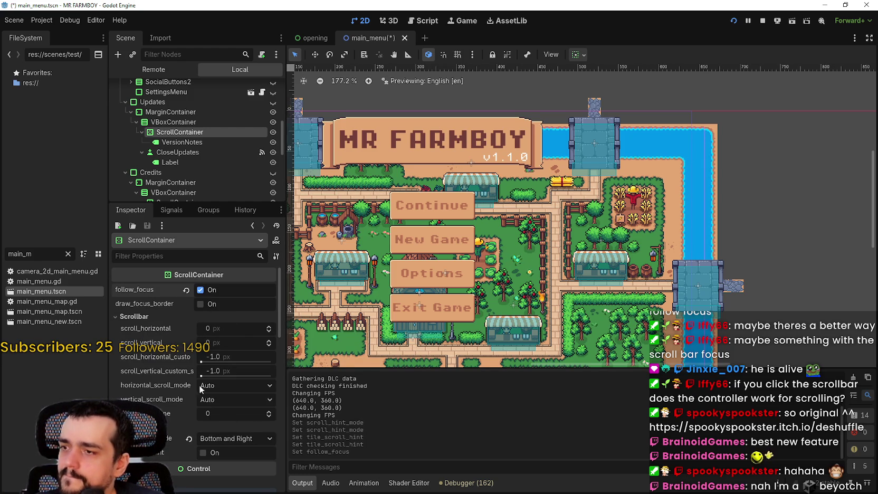
click(201, 304)
key(F5)
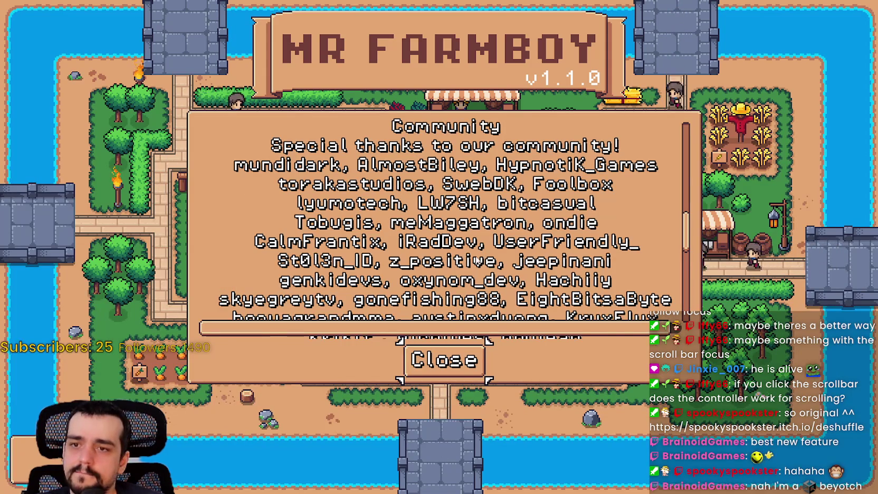
Scroll and click the in-game credits list, then uncheck draw_focus_border back in Godot
scroll(663, 246, down, 1)
scroll(663, 246, down, 1)
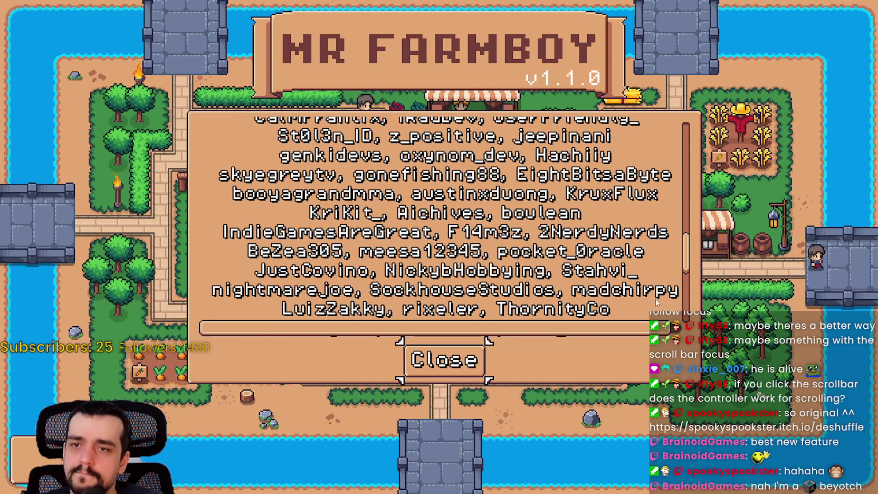
click(528, 328)
scroll(529, 310, up, 7)
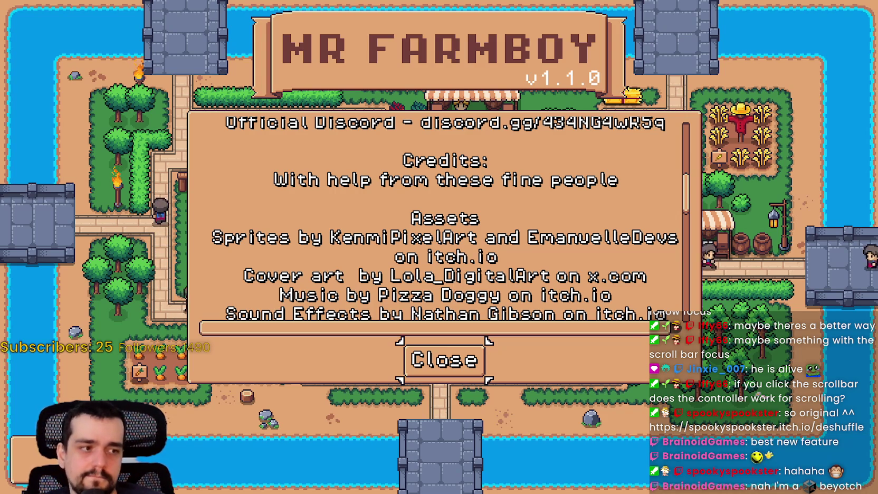
key(alt+Tab)
click(201, 304)
Save the main_menu scene and select the VersionNotes label node
key(ctrl+s)
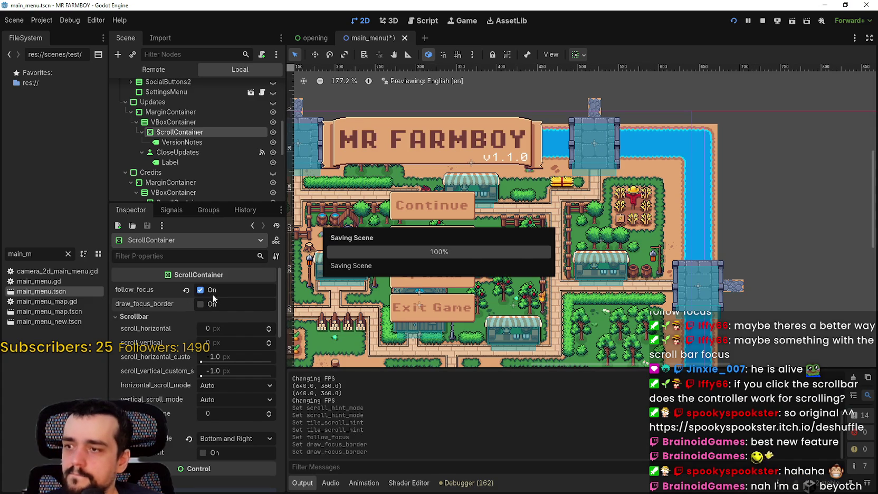
scroll(250, 464, down, 3)
click(178, 152)
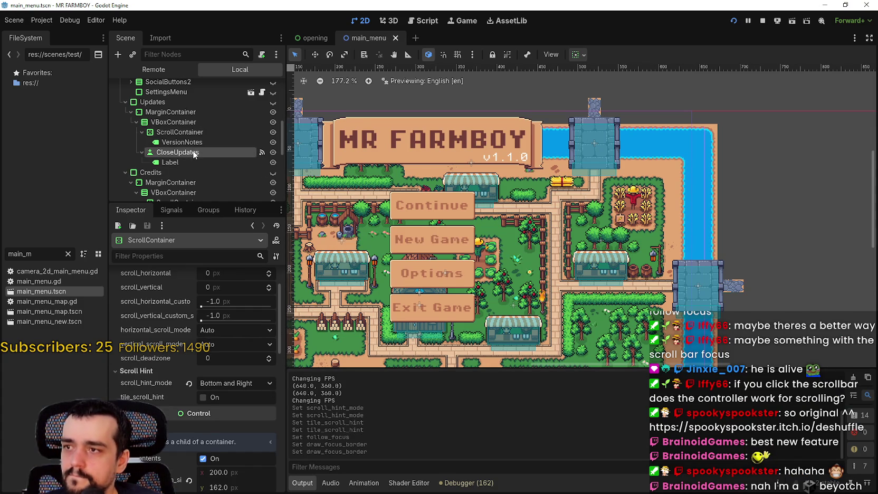
click(182, 142)
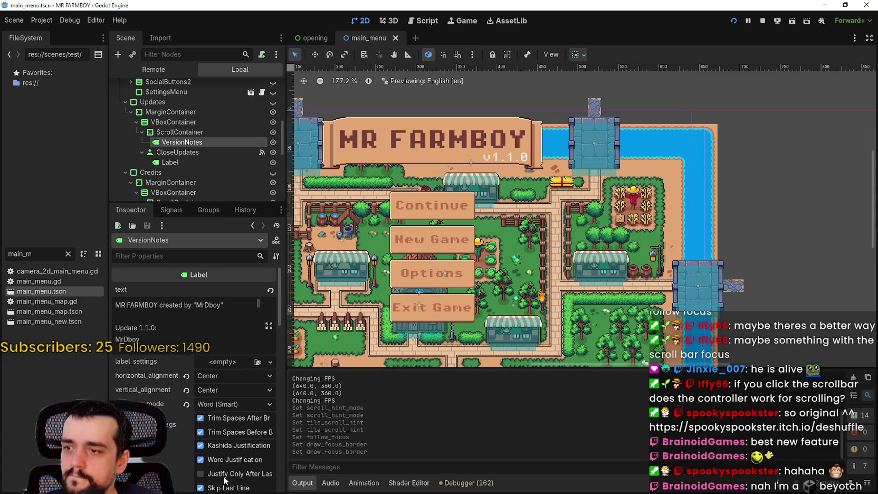
Browse VersionNotes' Inspector properties, briefly expanding Displayed Text
scroll(224, 481, down, 5)
scroll(227, 477, down, 5)
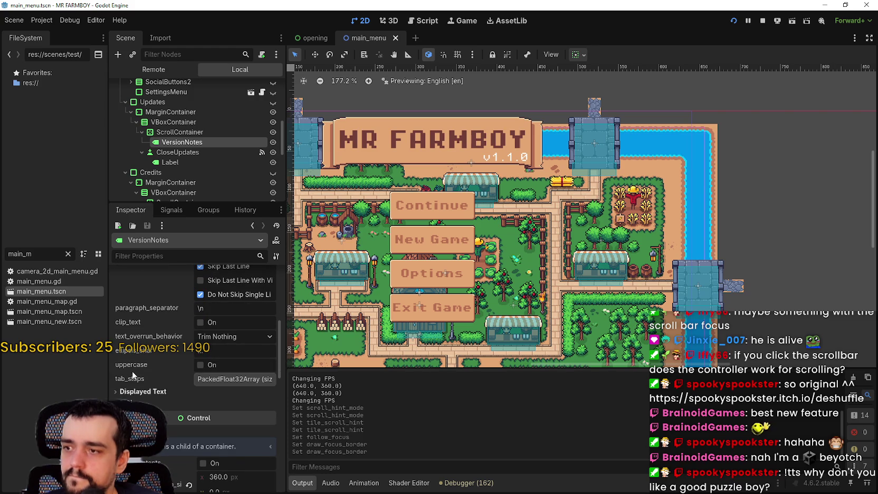
click(153, 404)
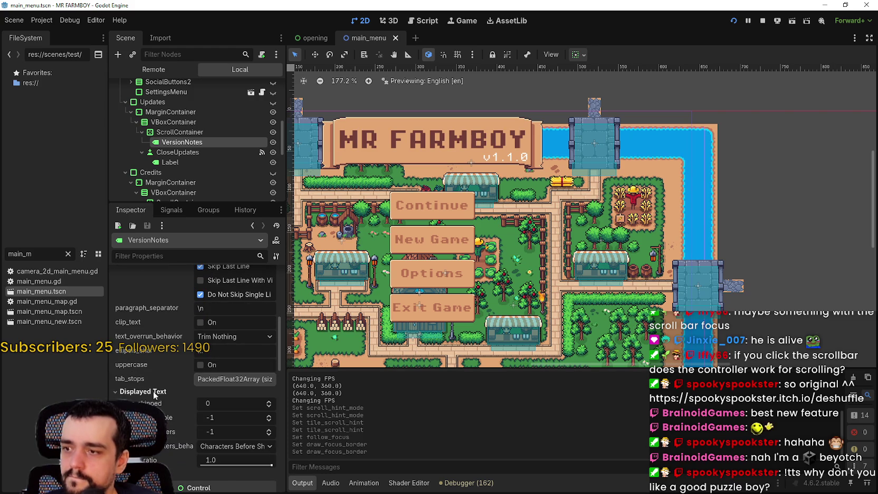
click(152, 404)
scroll(146, 403, up, 1)
scroll(146, 403, down, 6)
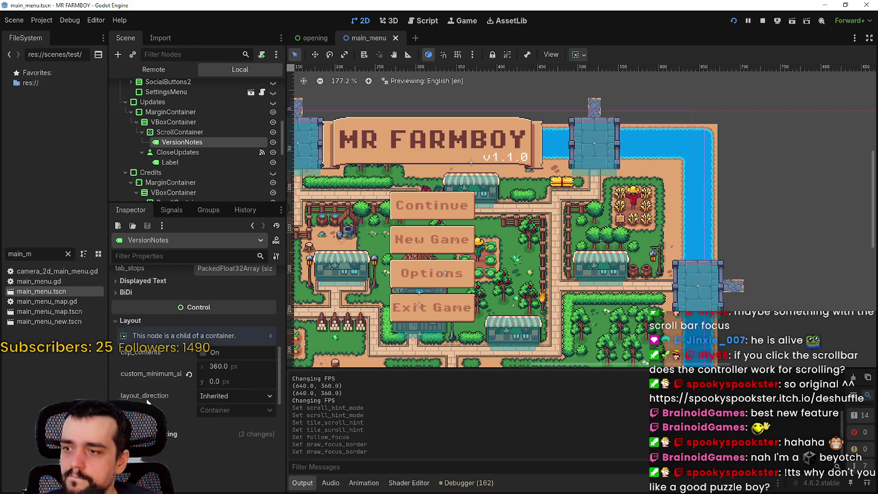
scroll(150, 405, up, 2)
scroll(150, 405, up, 5)
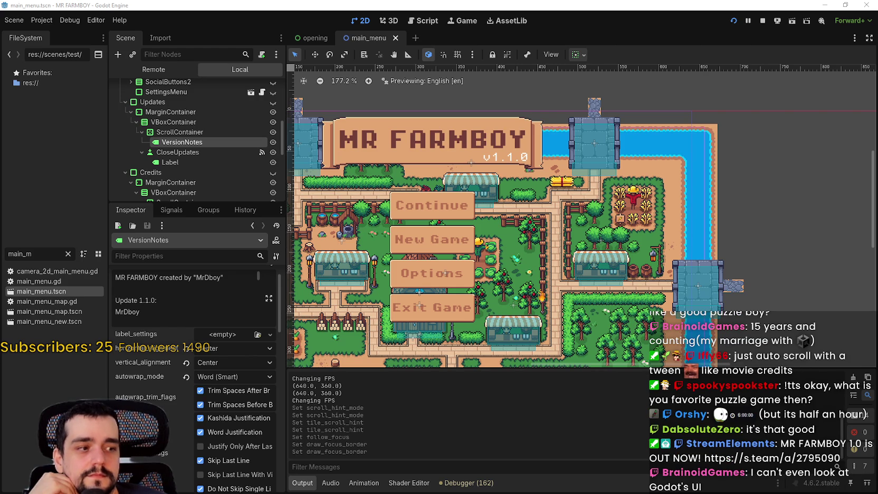
key(alt+Tab)
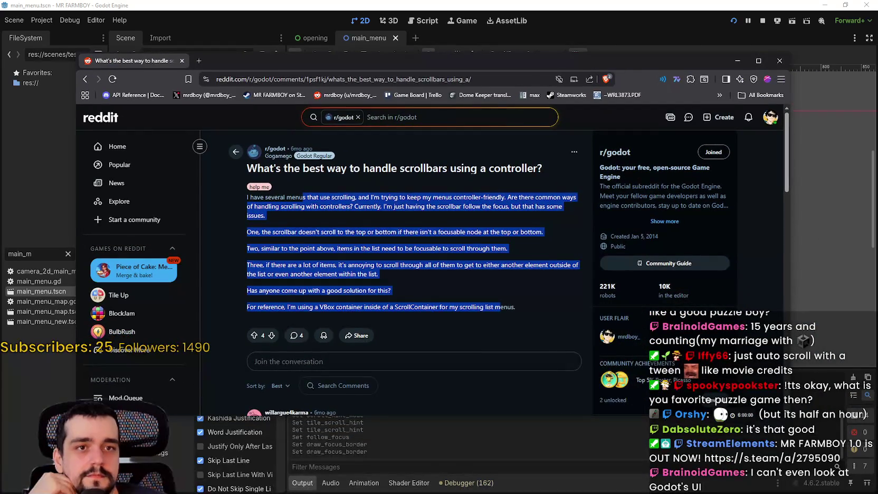
Read the r/godot post and the answer's example script
click(515, 285)
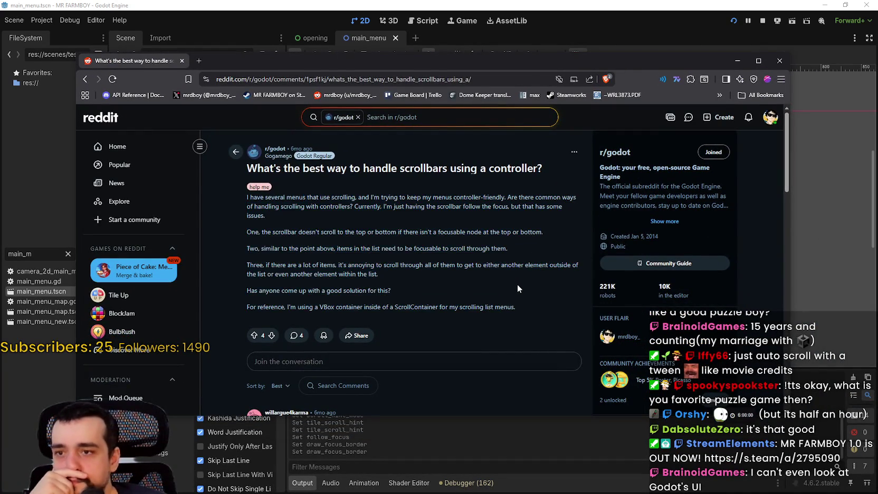
scroll(515, 285, down, 10)
scroll(512, 283, up, 3)
scroll(507, 276, down, 3)
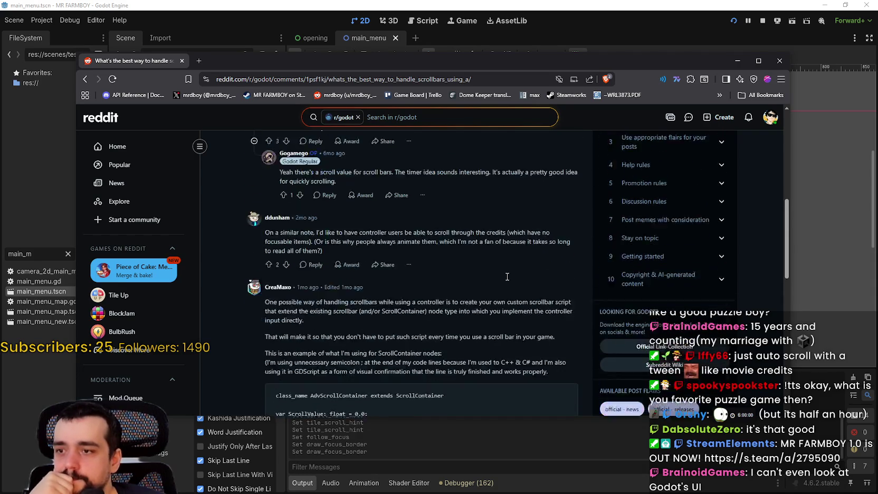
scroll(507, 276, up, 1)
scroll(507, 276, up, 1)
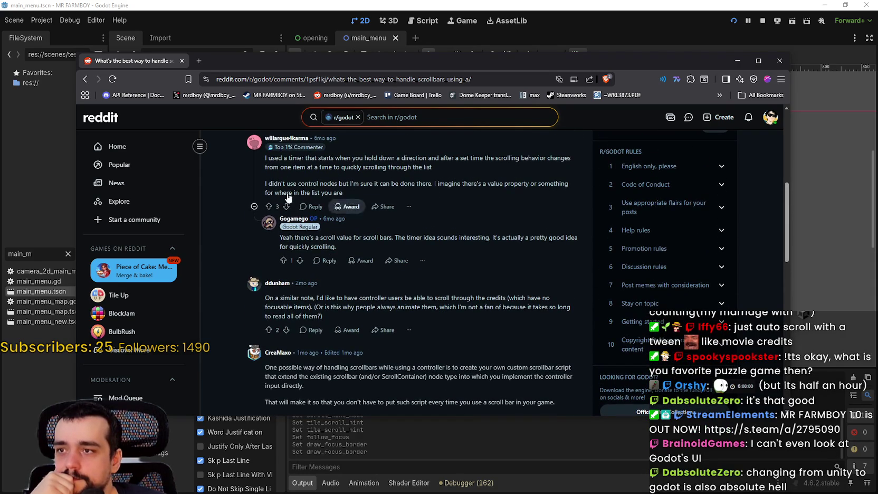
drag(264, 158, 513, 195)
scroll(537, 302, down, 3)
scroll(536, 301, down, 2)
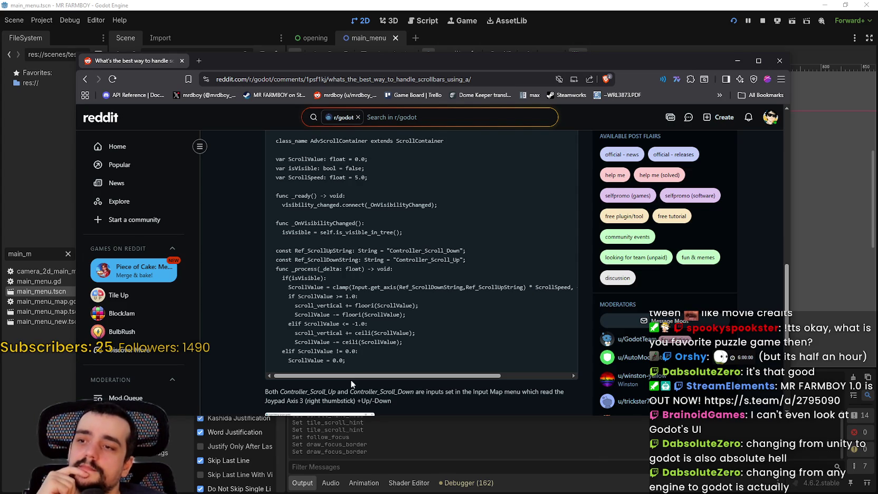
drag(362, 358, 285, 258)
click(424, 328)
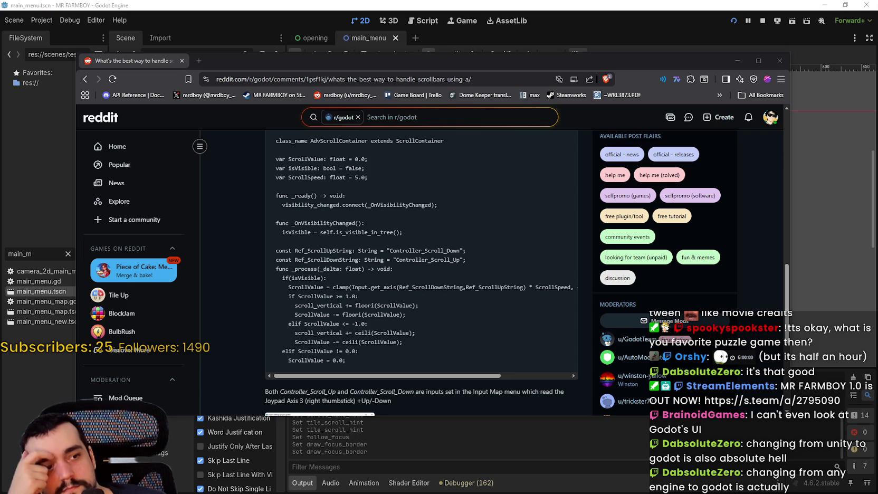
Read further down to the AdvScrollContainer code and its explanation text
scroll(441, 319, down, 2)
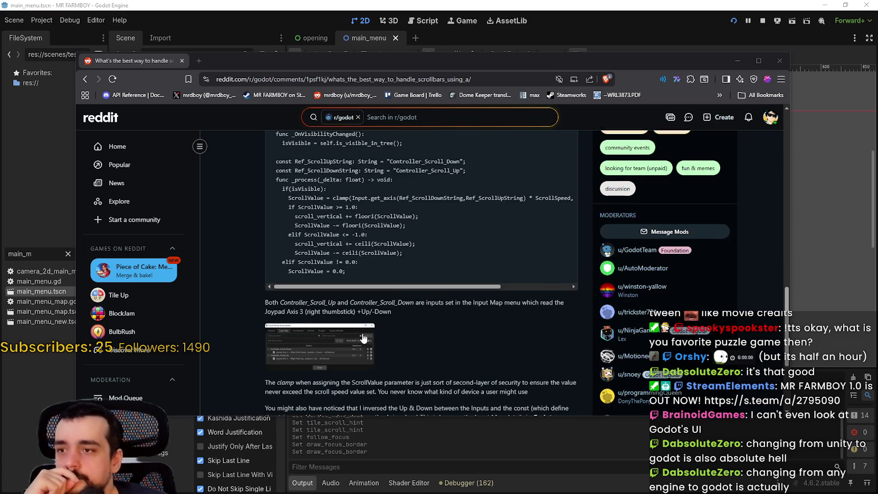
scroll(441, 321, down, 1)
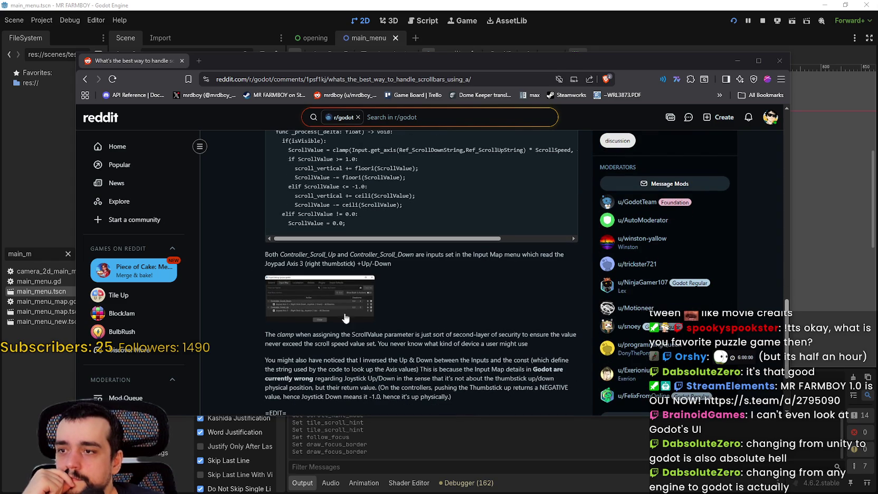
scroll(392, 360, down, 1)
scroll(392, 360, down, 2)
mouse_move(288, 132)
mouse_down()
mouse_move(528, 253)
mouse_move(407, 265)
mouse_up()
click(407, 265)
scroll(343, 290, down, 1)
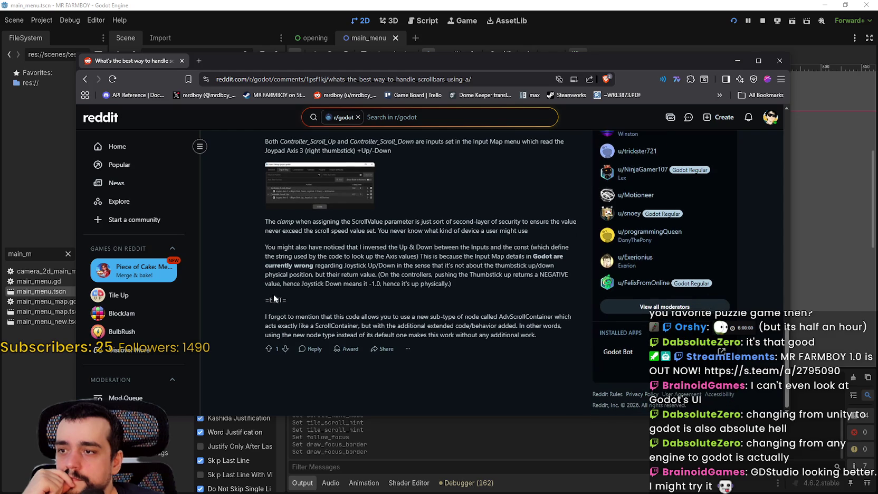
drag(265, 219, 320, 317)
click(348, 320)
double_click(518, 320)
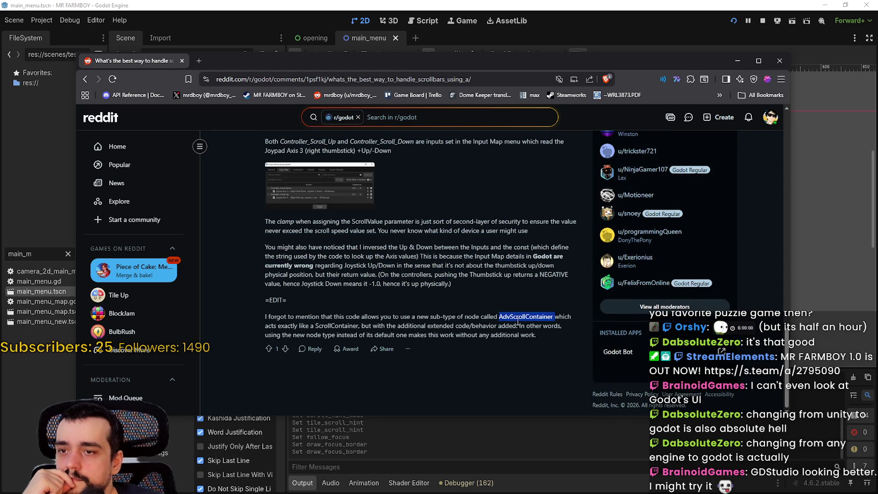
double_click(323, 325)
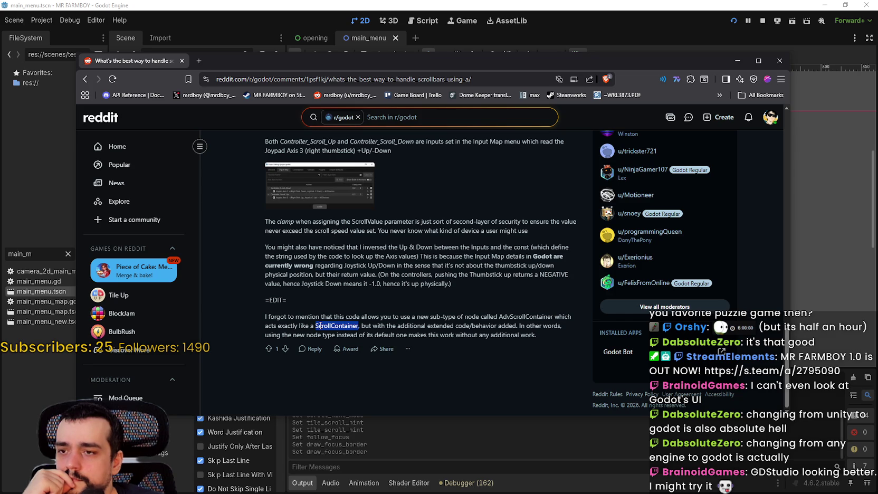
key(alt+Tab)
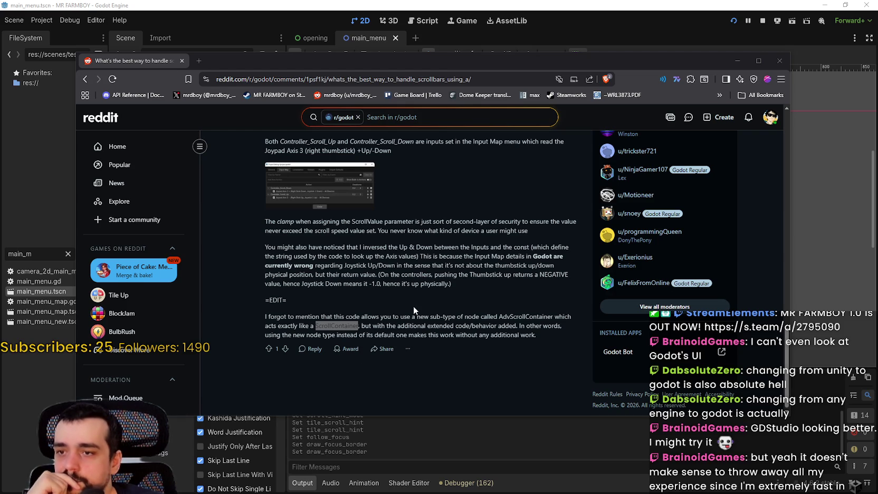
click(397, 322)
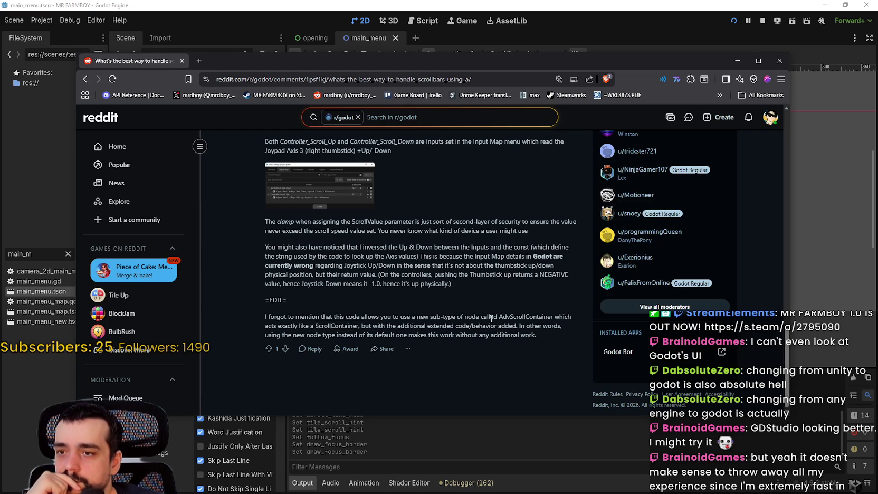
drag(240, 318, 336, 317)
click(348, 317)
drag(400, 317, 480, 319)
scroll(314, 288, up, 10)
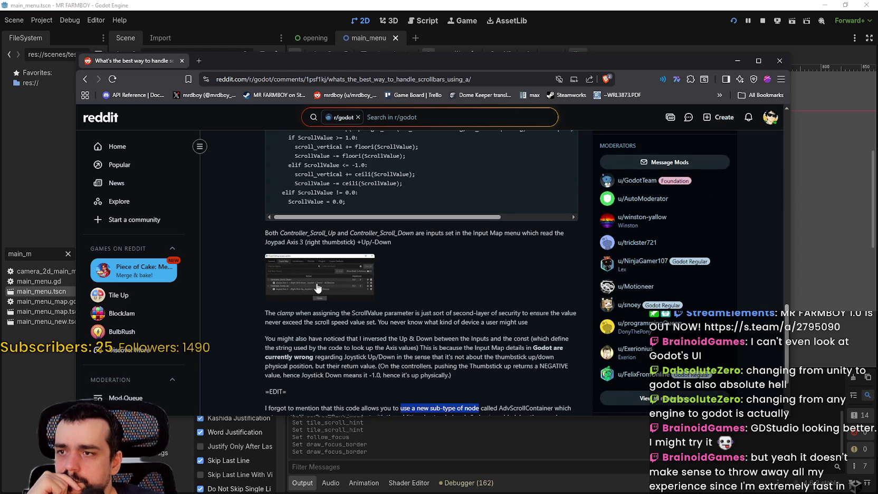
scroll(312, 284, up, 3)
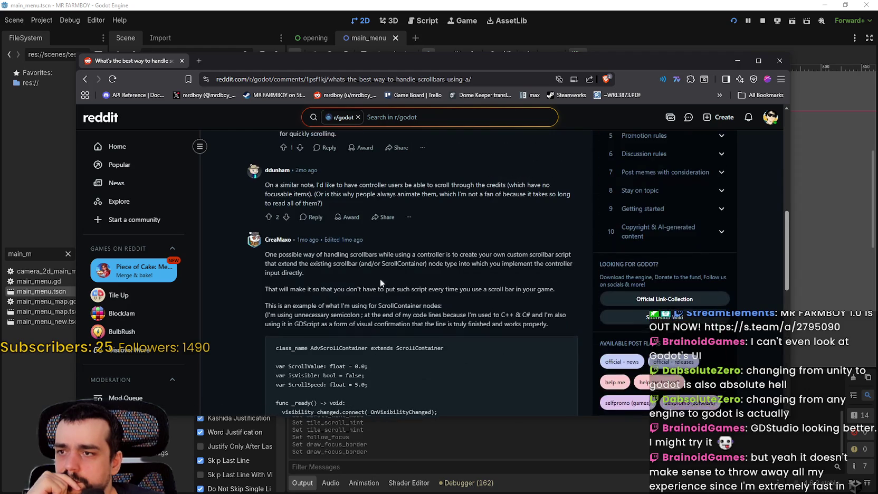
scroll(475, 292, down, 3)
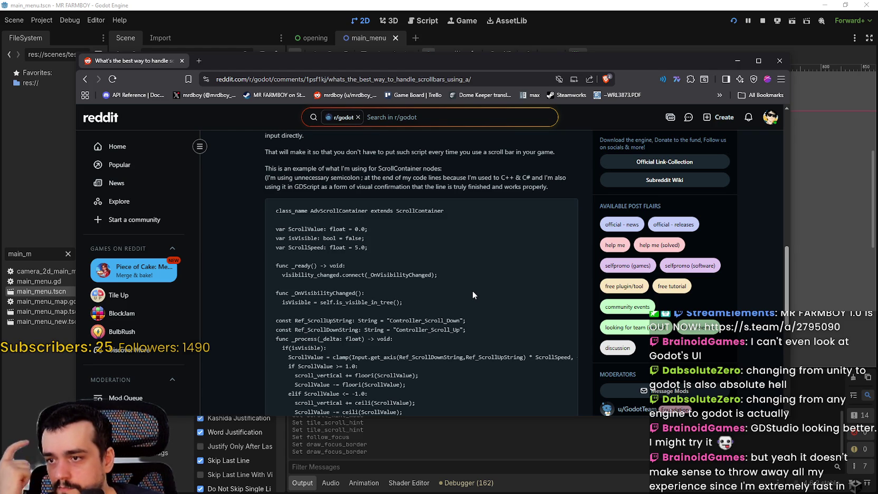
scroll(473, 295, down, 3)
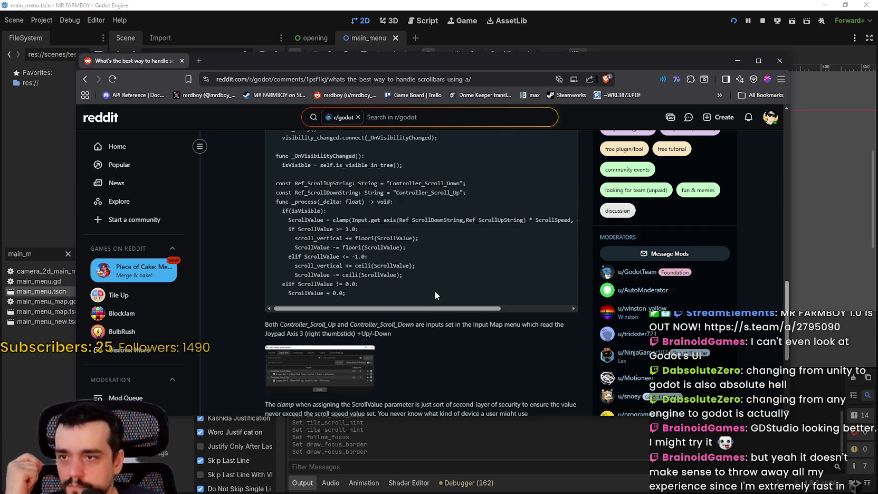
scroll(444, 299, down, 2)
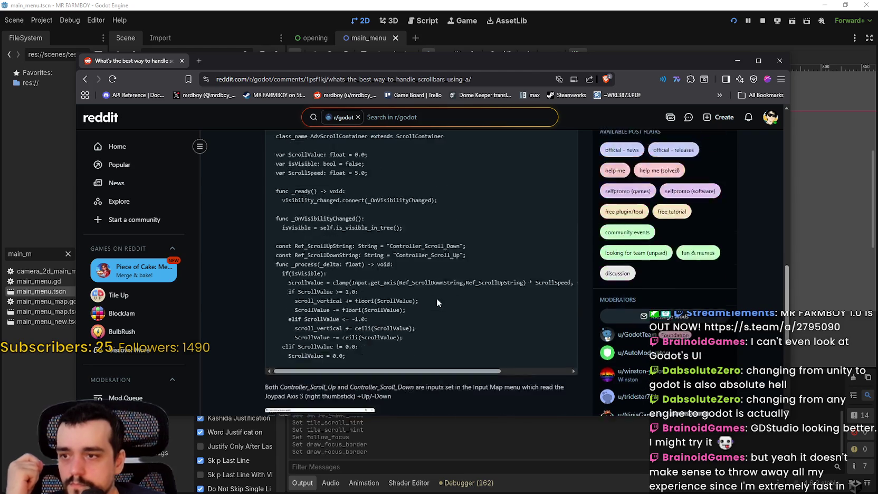
click(318, 286)
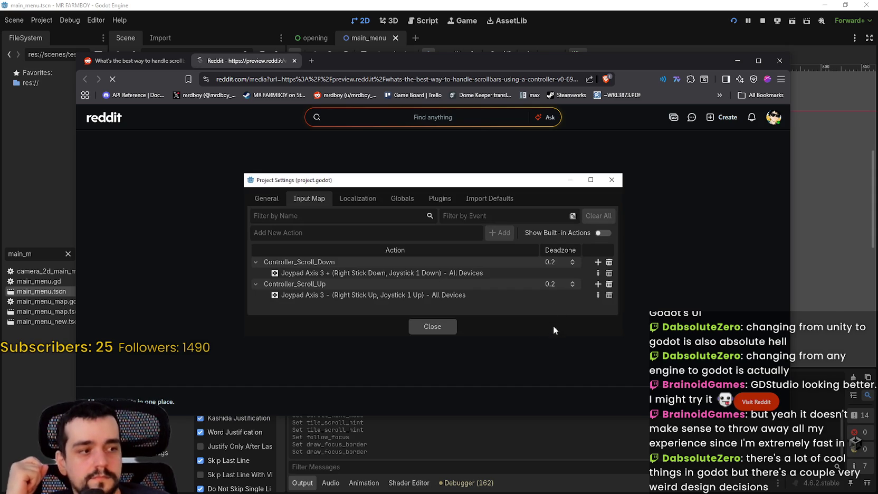
click(295, 61)
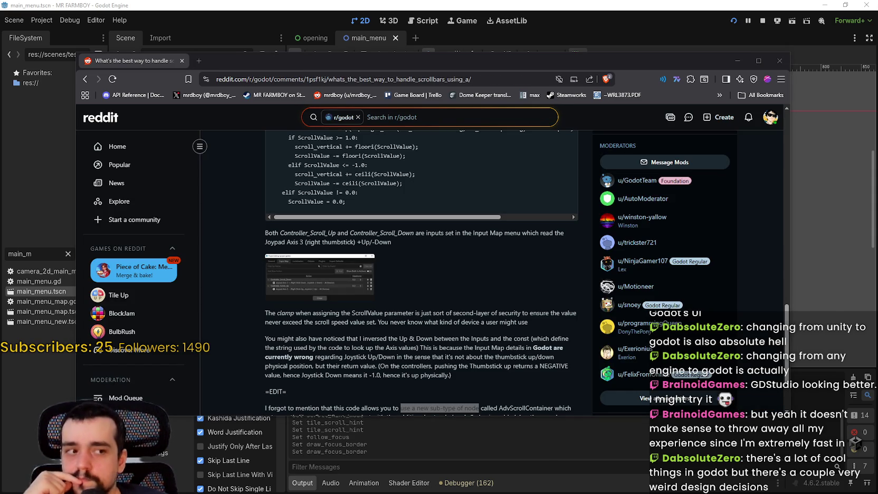
Locate the start of the AdvScrollContainer code block in the Reddit comment
scroll(401, 302, up, 5)
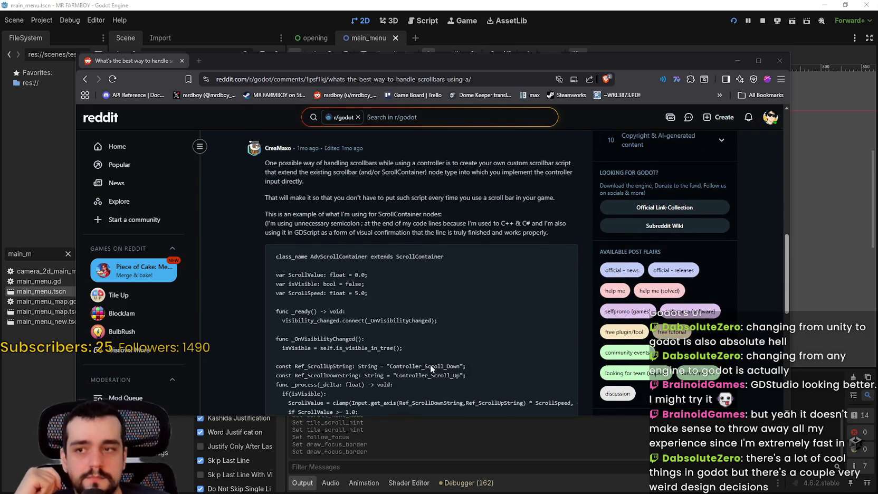
scroll(430, 337, up, 2)
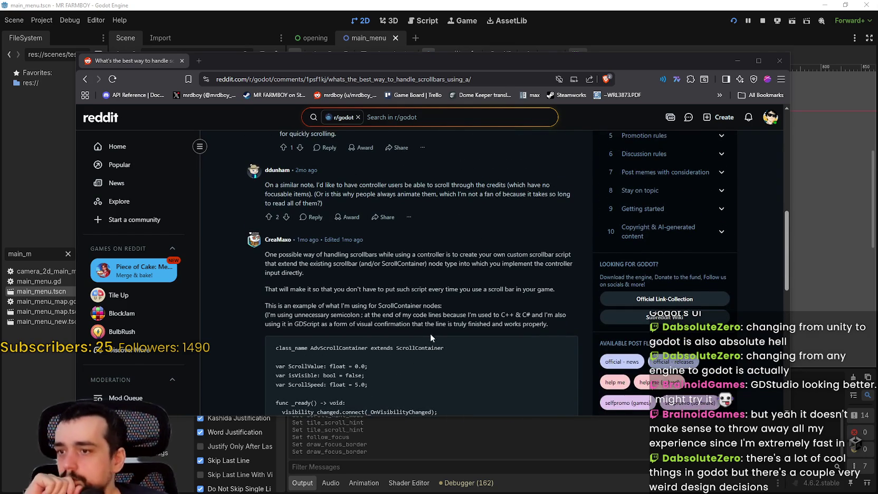
scroll(429, 335, up, 4)
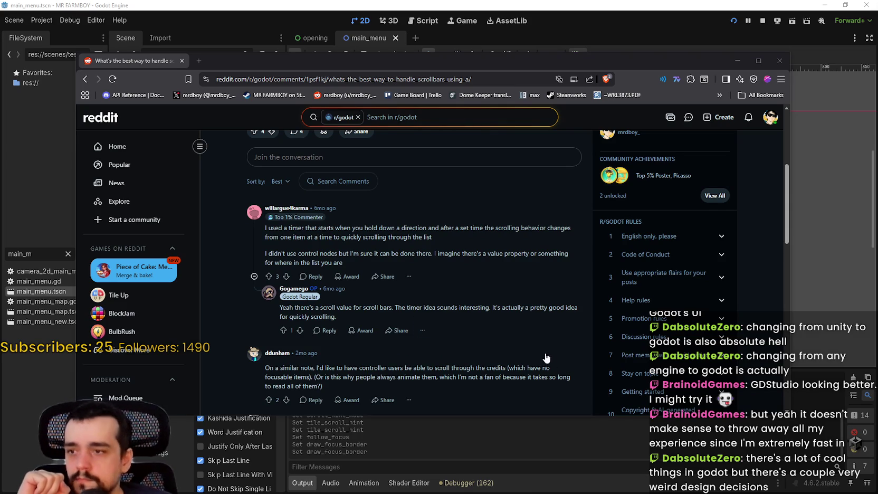
scroll(511, 326, down, 6)
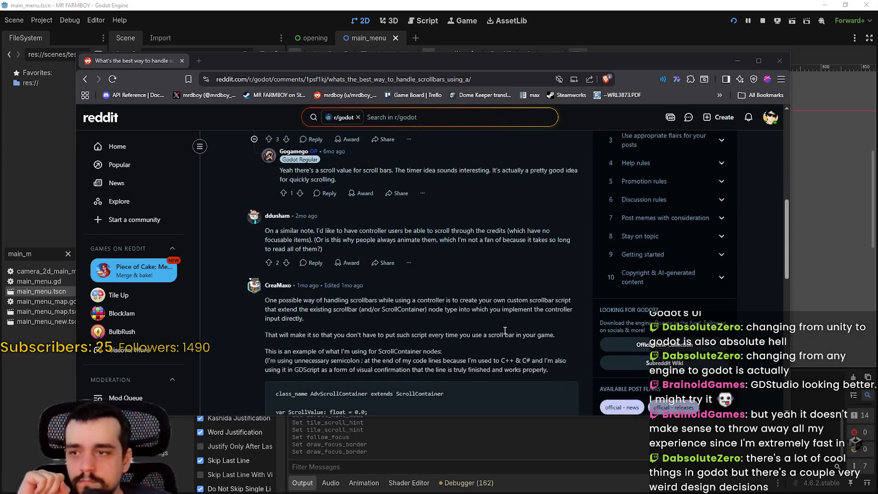
scroll(499, 341, down, 5)
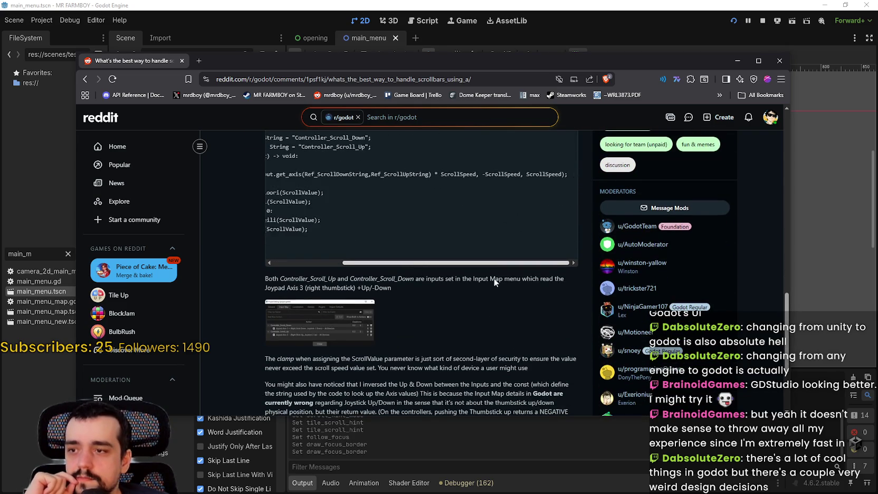
scroll(332, 369, down, 3)
click(319, 249)
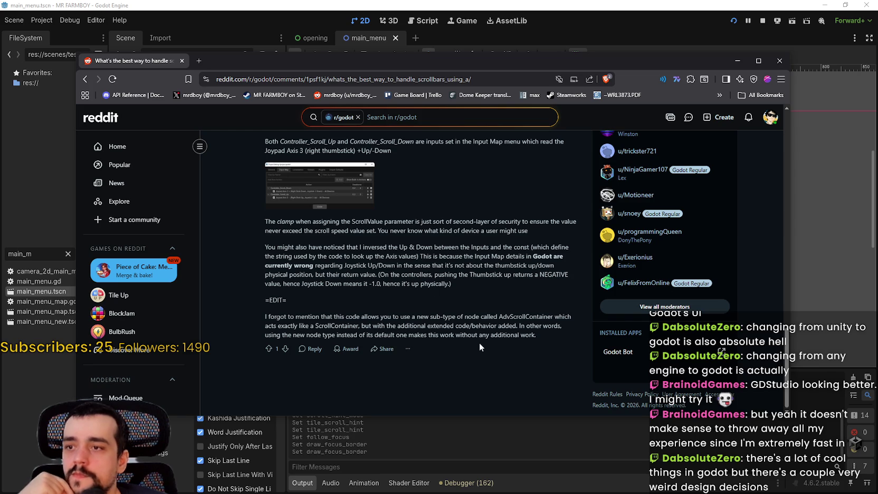
scroll(427, 390, up, 5)
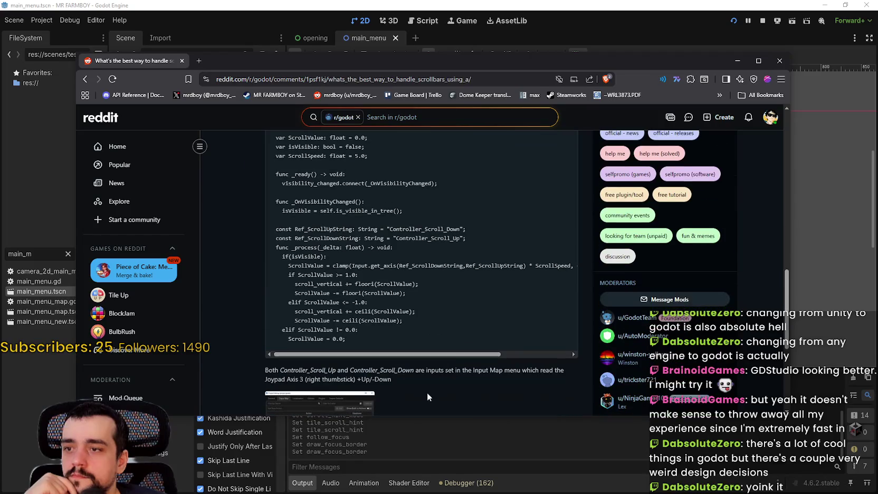
scroll(554, 321, right, 3)
scroll(568, 280, up, 3)
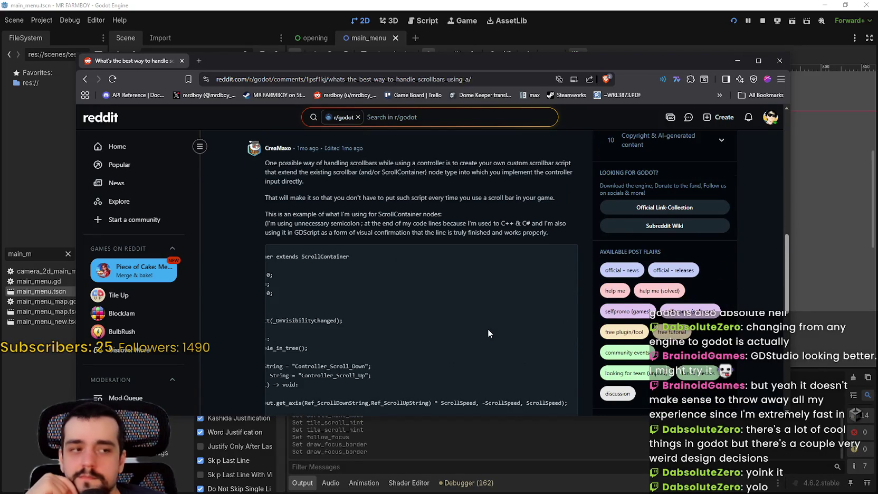
scroll(487, 329, down, 3)
scroll(401, 396, left, 2)
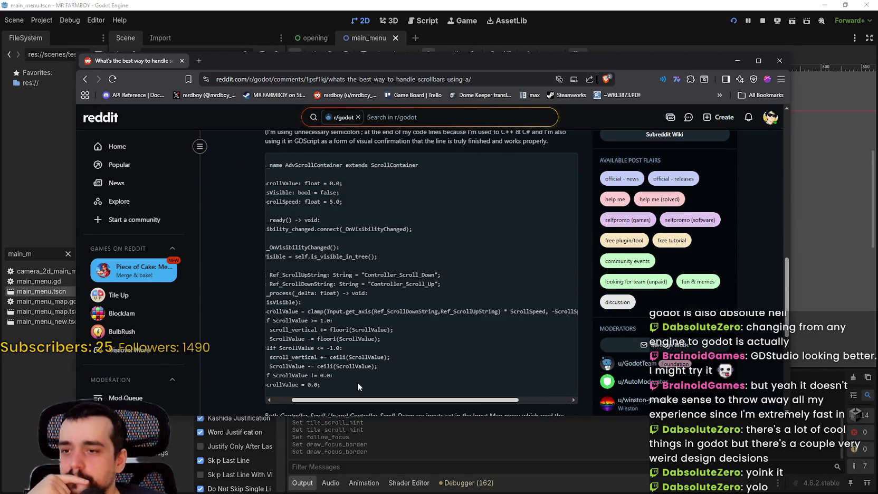
scroll(401, 396, left, 2)
scroll(287, 244, up, 3)
Copy the AdvScrollContainer script from class_name to the last line and return to Godot
mouse_move(274, 255)
mouse_down()
mouse_move(383, 340)
mouse_move(379, 315)
mouse_move(440, 283)
mouse_move(454, 305)
mouse_up()
scroll(396, 309, down, 3)
right_click(384, 247)
click(392, 258)
key(alt+Tab)
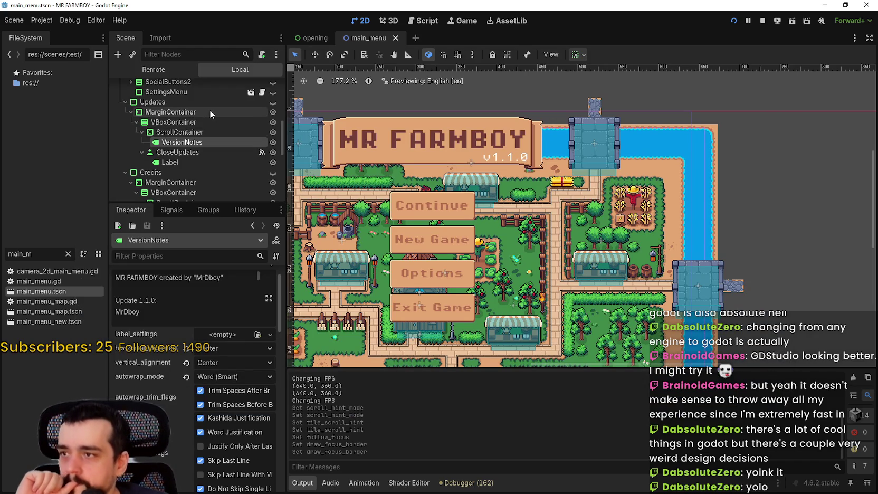
Attach a new scroll_container.gd script to the Updates panel's ScrollContainer node
click(205, 133)
right_click(194, 135)
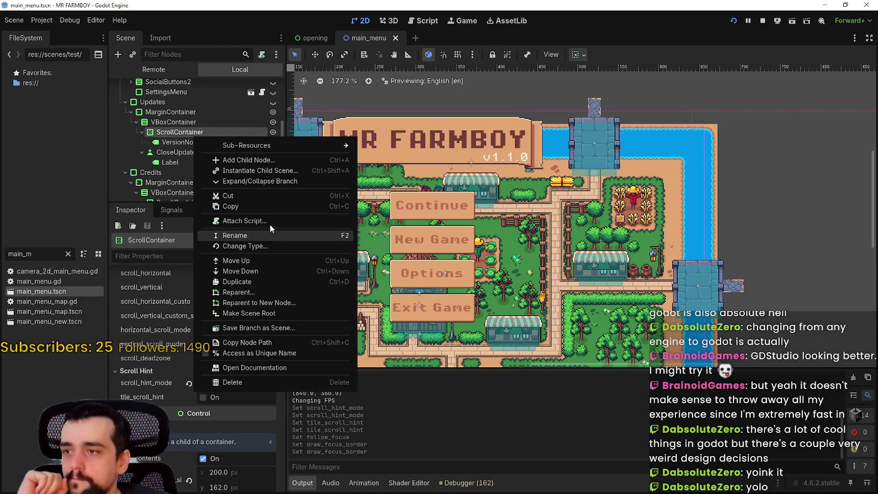
click(248, 220)
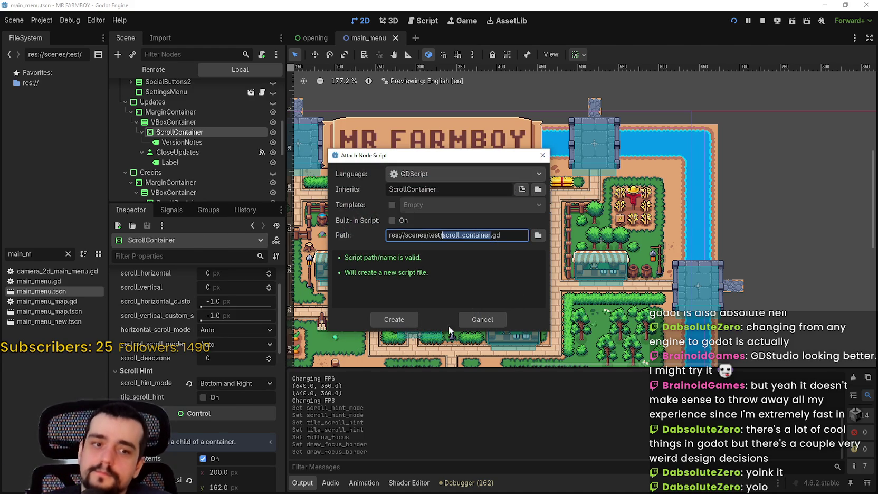
click(398, 319)
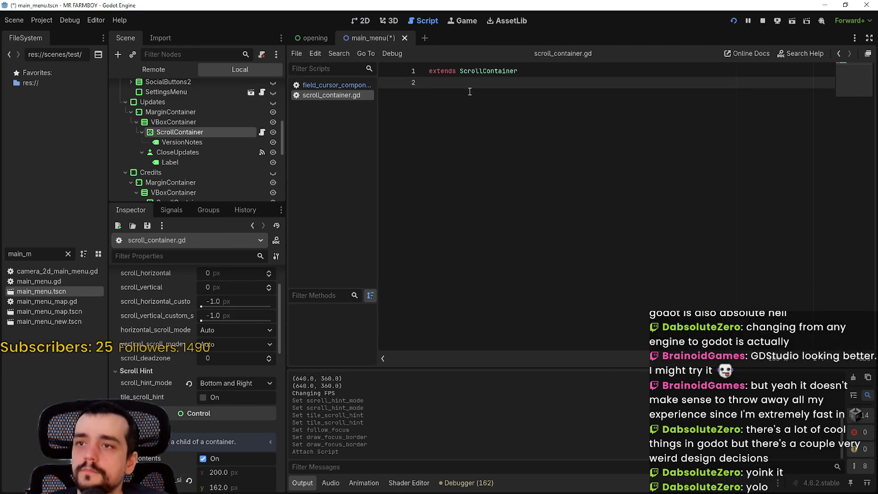
Paste the AdvScrollContainer code, fix the class_name/extends ScrollContainer header lines, and save
key(ctrl+v)
drag(520, 71, 429, 71)
key(BackSpace)
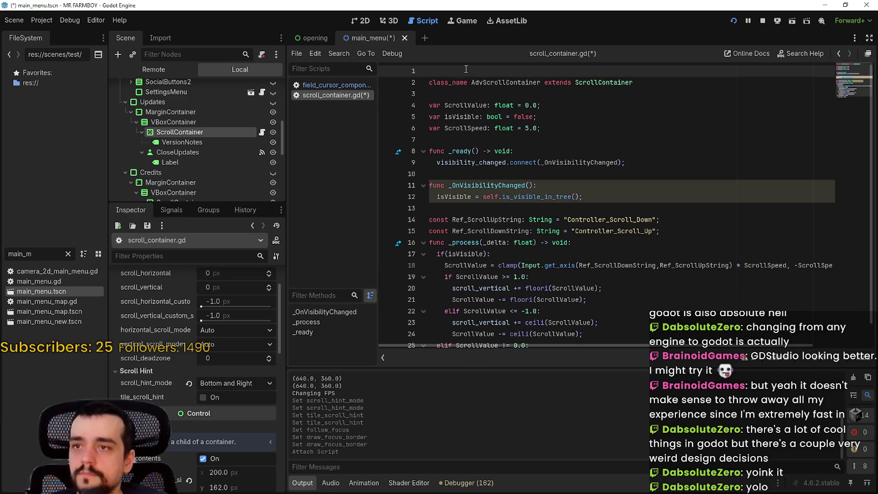
click(539, 82)
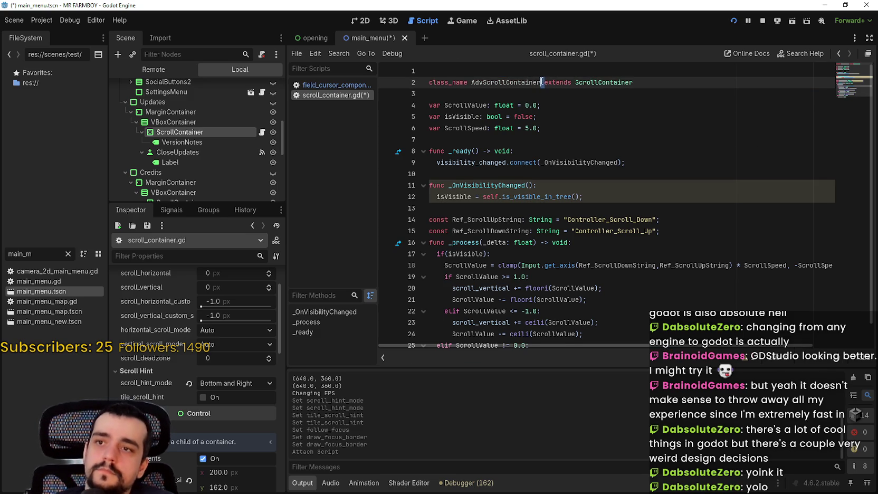
key(Return)
click(431, 83)
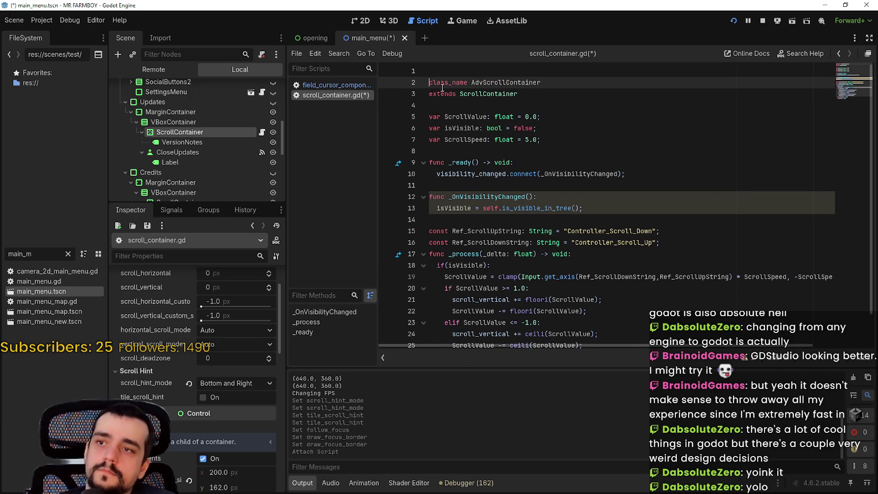
key(BackSpace)
click(466, 112)
click(465, 95)
key(ctrl+s)
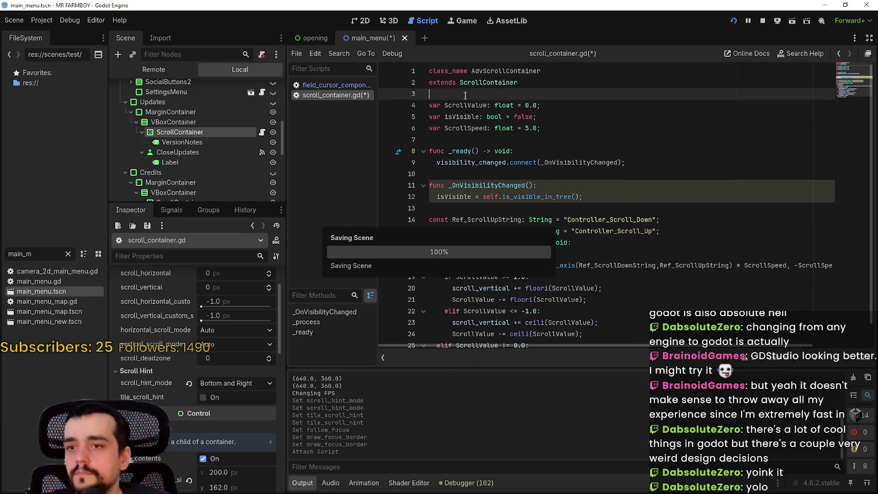
Inspect the indentation error near line 17 and insert a blank line after line 15
scroll(581, 238, down, 1)
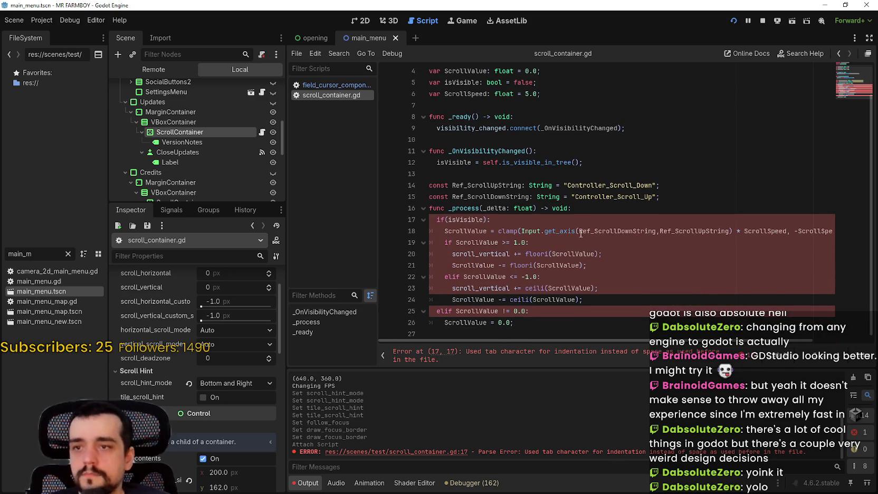
click(458, 218)
click(748, 187)
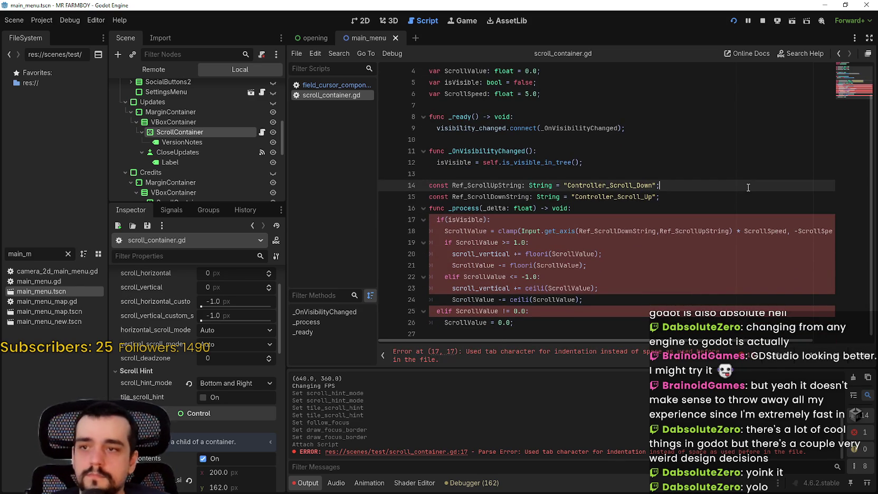
click(546, 176)
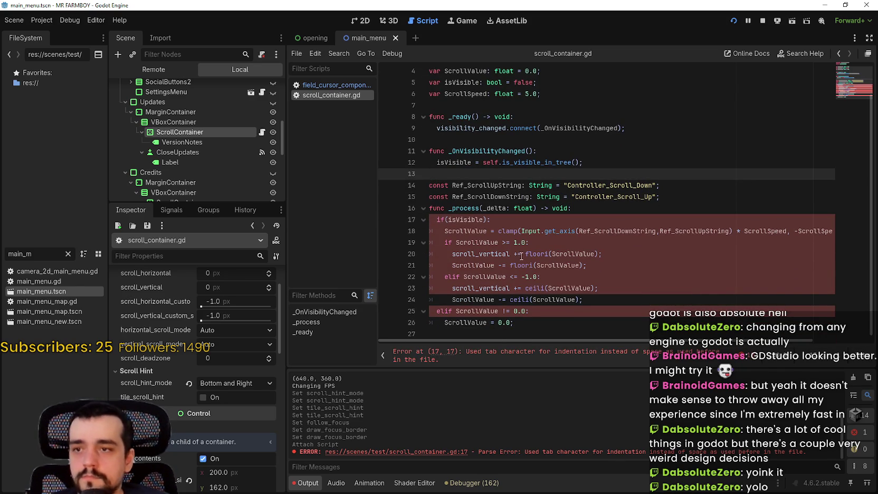
double_click(471, 220)
click(687, 196)
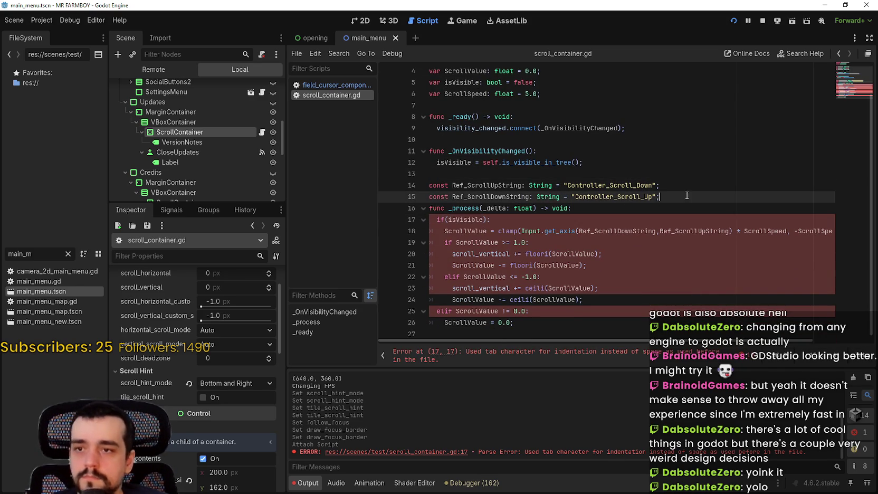
key(Return)
scroll(728, 206, up, 2)
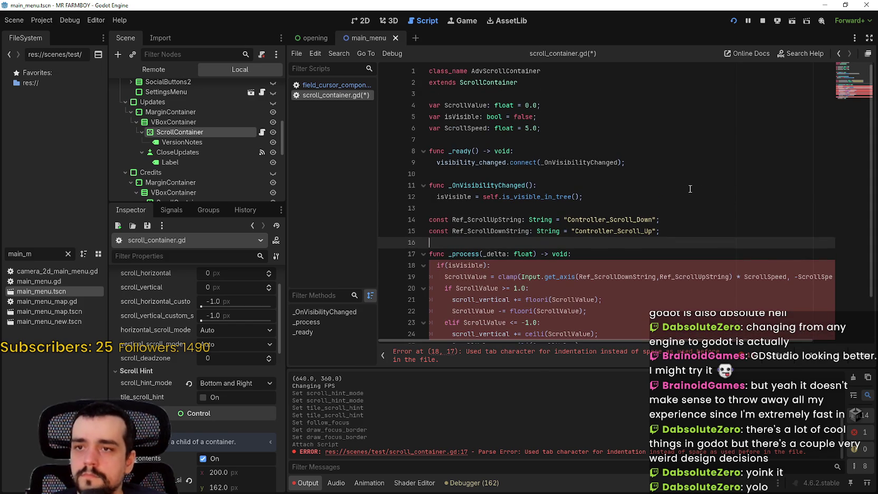
click(691, 186)
Delete the trailing semicolons on lines 4, 5, 6, 9, 12, 14 and 15
click(625, 163)
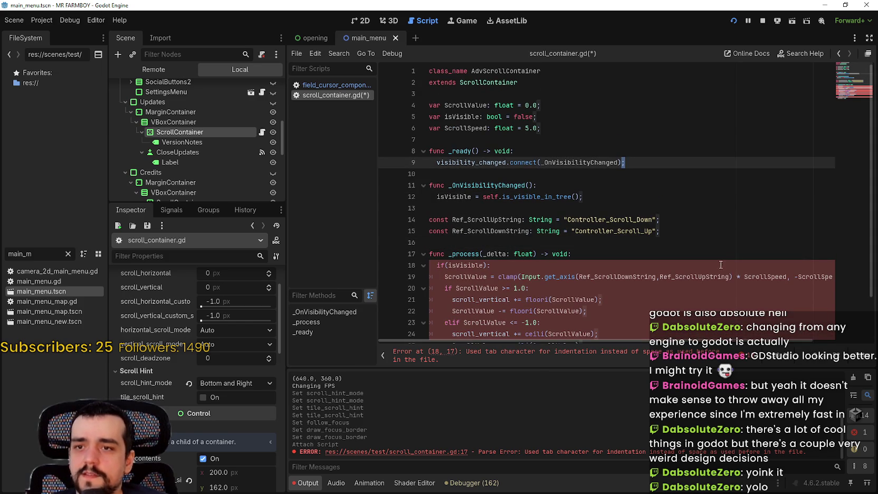
click(560, 106)
key(BackSpace)
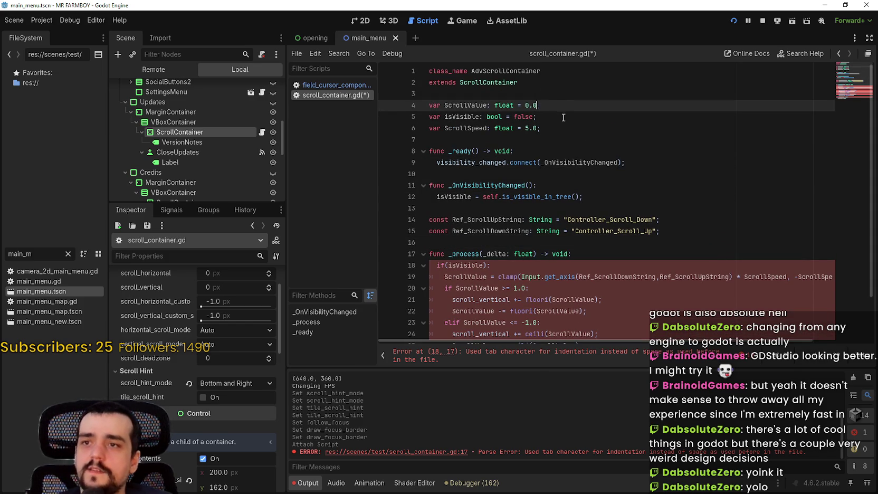
click(563, 116)
key(BackSpace)
click(573, 129)
key(BackSpace)
click(657, 163)
key(BackSpace)
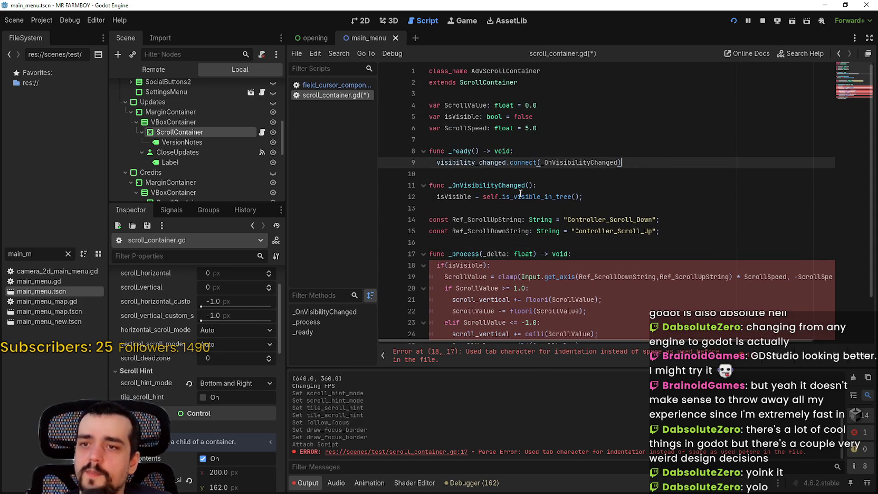
click(583, 176)
click(646, 194)
key(BackSpace)
click(680, 230)
key(BackSpace)
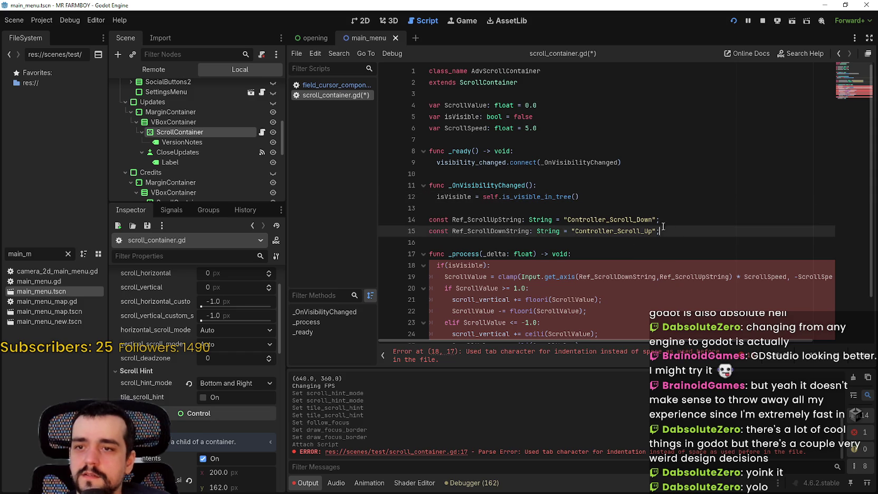
click(678, 219)
key(BackSpace)
Delete the remaining trailing semicolons on lines 27, 25, 24, 22, 21 and the clamp line 19
click(505, 265)
scroll(505, 262, down, 2)
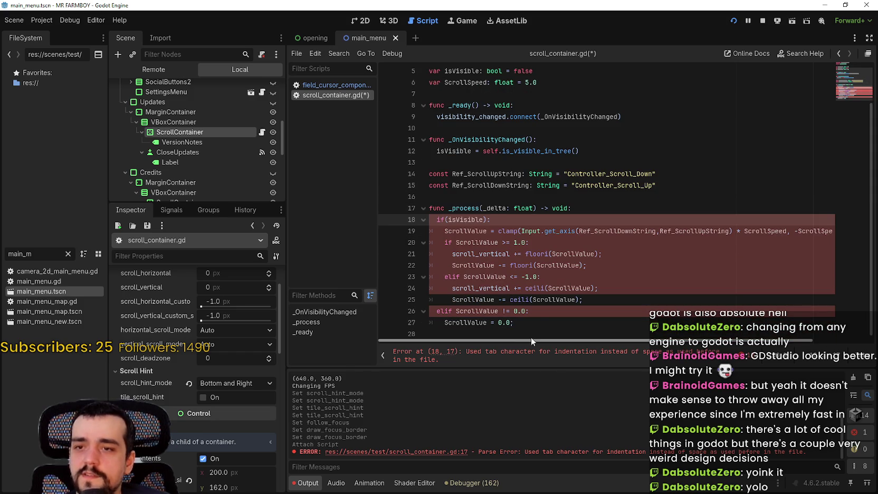
click(543, 312)
click(536, 325)
click(582, 319)
key(BackSpace)
click(617, 295)
key(BackSpace)
click(611, 287)
key(BackSpace)
click(610, 263)
key(BackSpace)
click(609, 251)
key(BackSpace)
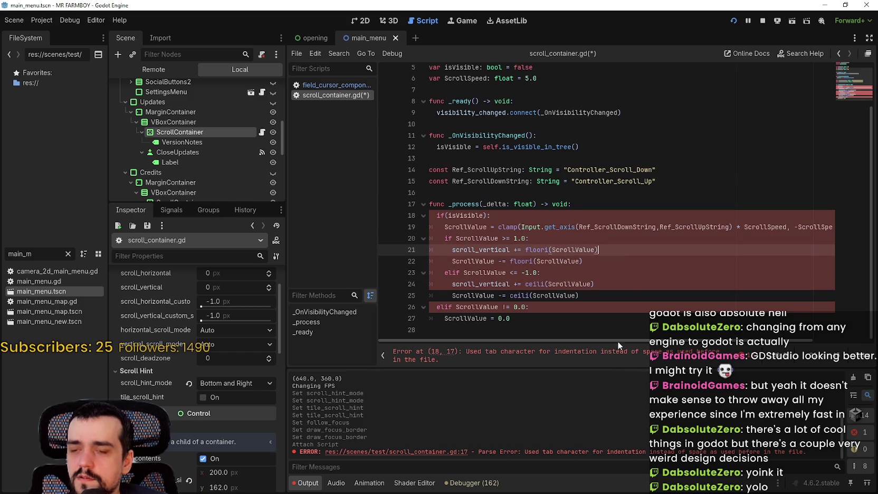
click(833, 227)
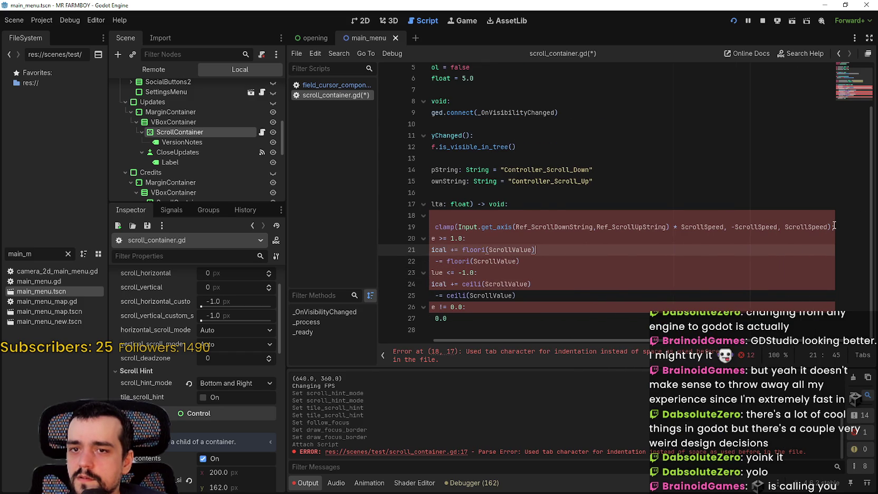
key(End)
key(BackSpace)
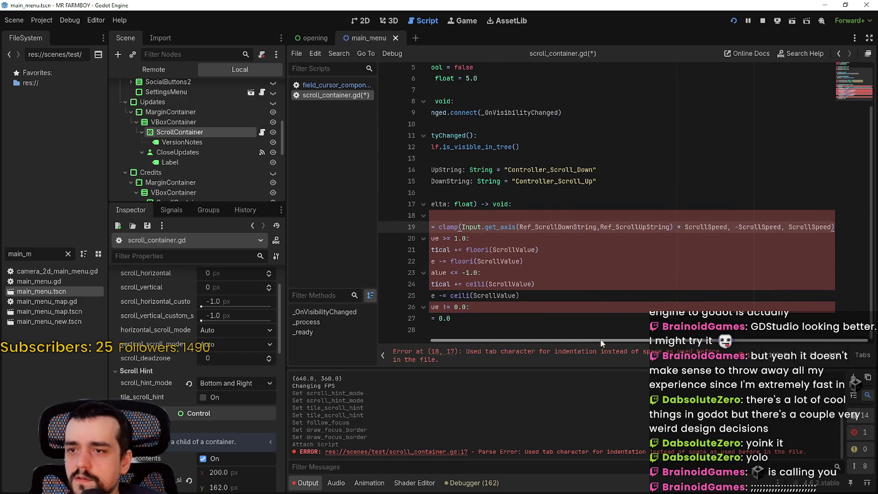
drag(604, 340, 554, 340)
click(471, 215)
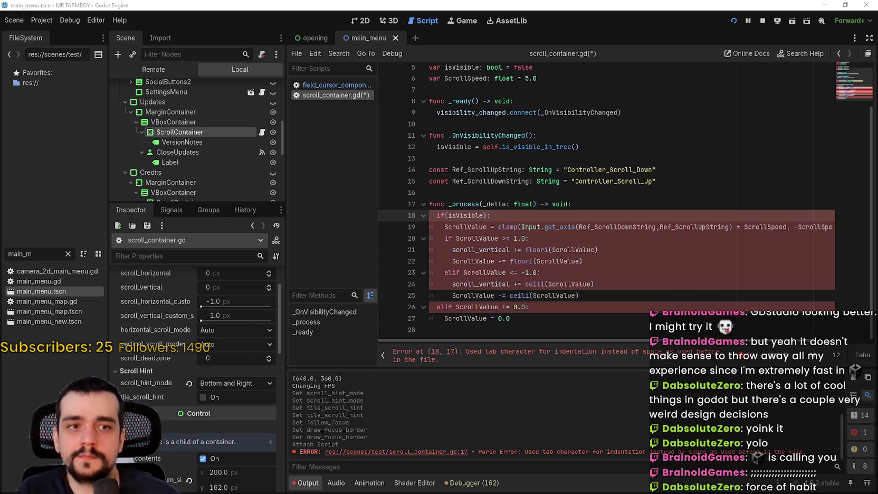
Re-indent line 18's isVisible check with a tab and indent the ScrollValue line one level deeper
click(486, 203)
click(440, 218)
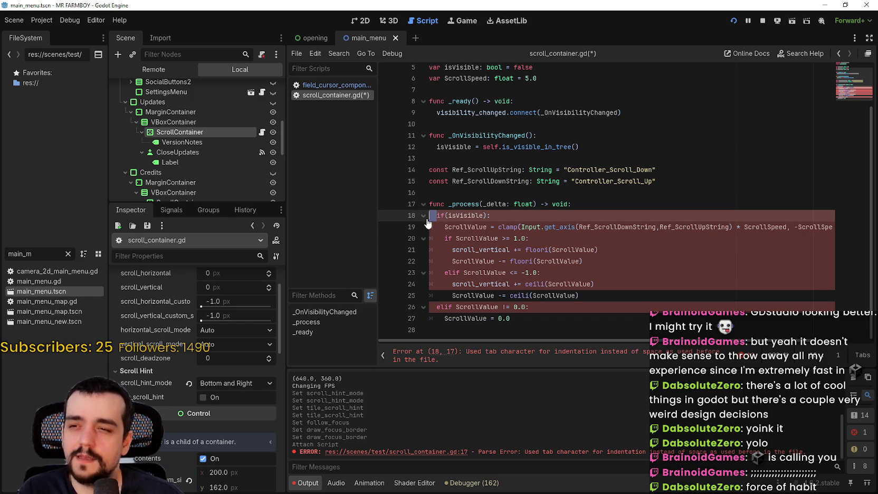
key(BackSpace)
key(BackSpace)
key(Tab)
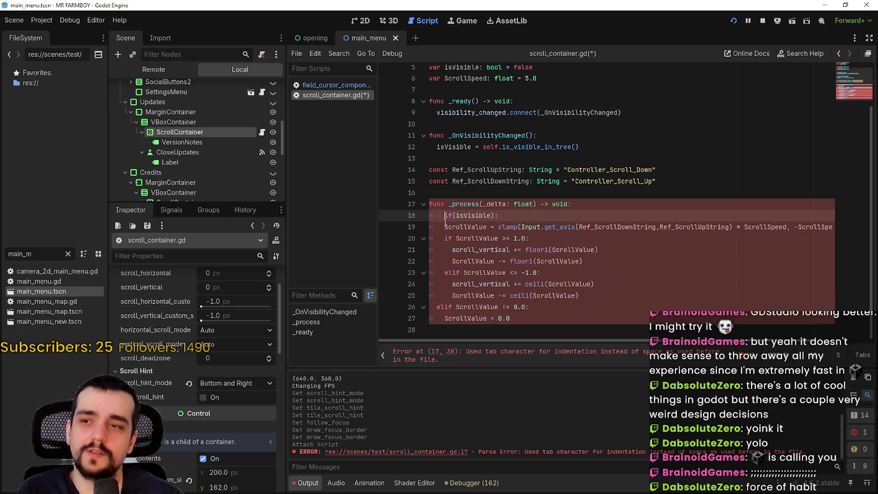
drag(445, 221, 428, 227)
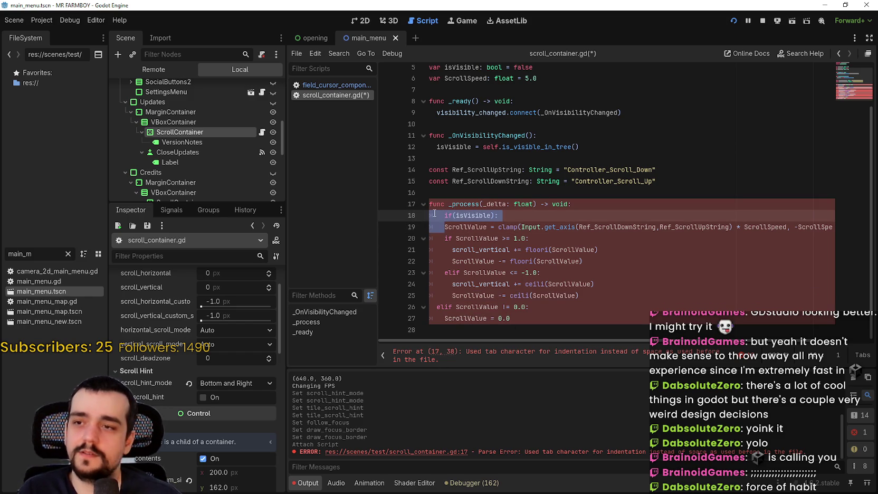
key(Right)
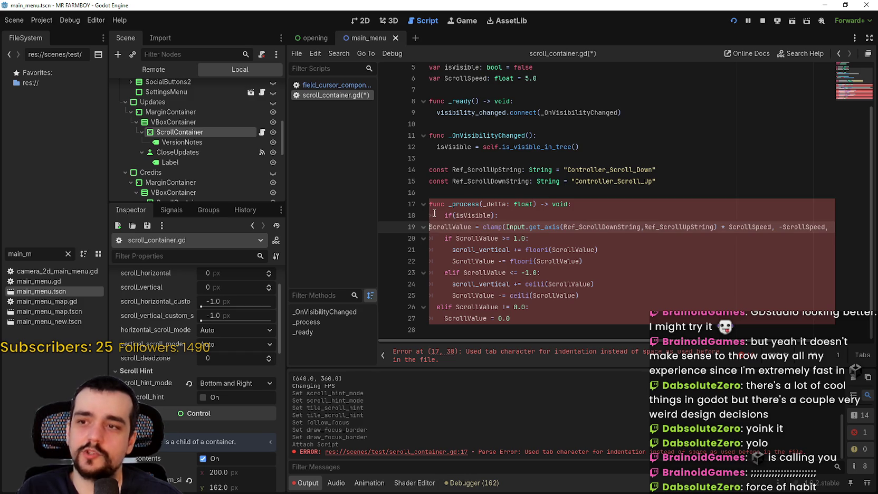
key(Tab)
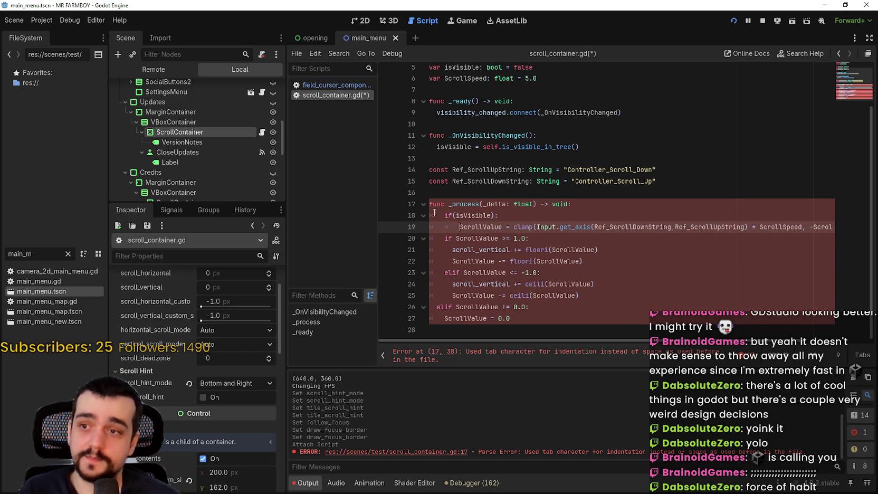
Check the leading indentation on lines 18 and 19 of _process
double_click(434, 215)
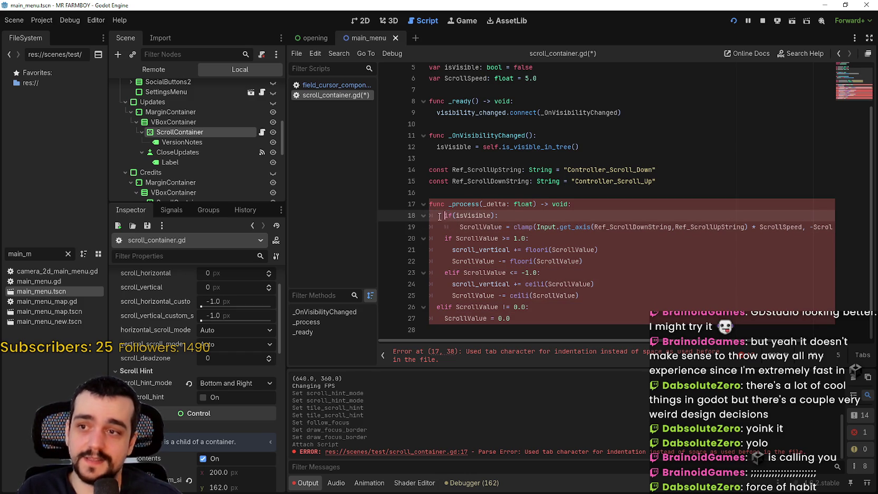
click(462, 210)
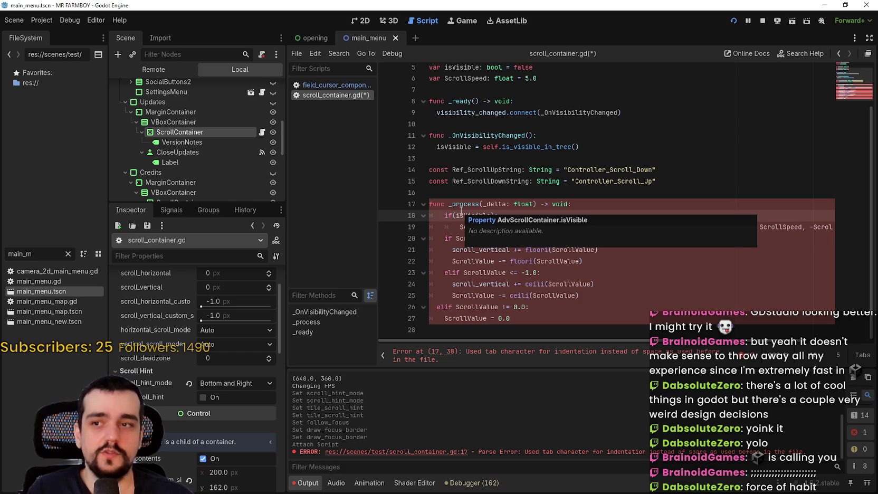
click(450, 225)
double_click(450, 225)
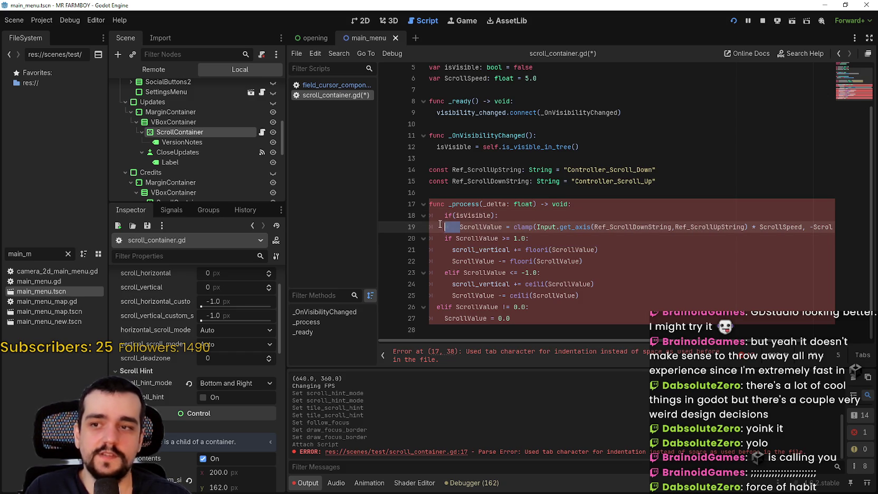
click(547, 230)
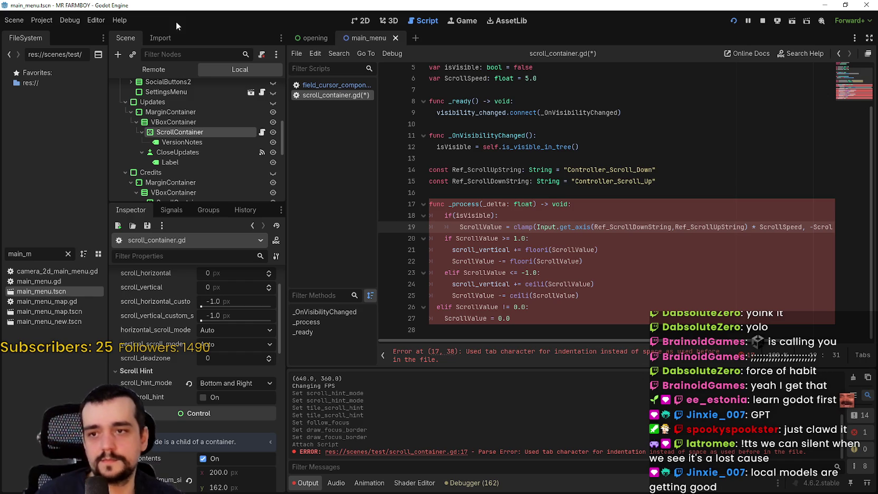
Save the script and inspect the leading indentation on lines 16–19
click(470, 227)
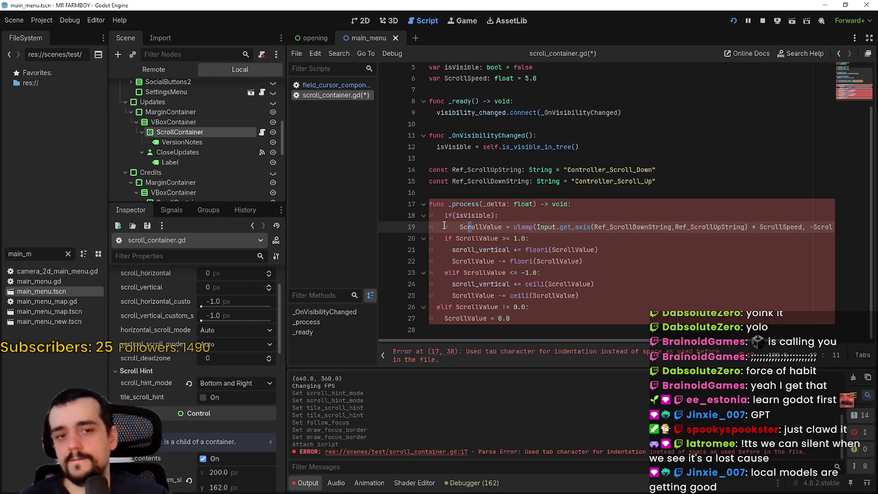
click(497, 216)
key(ctrl+s)
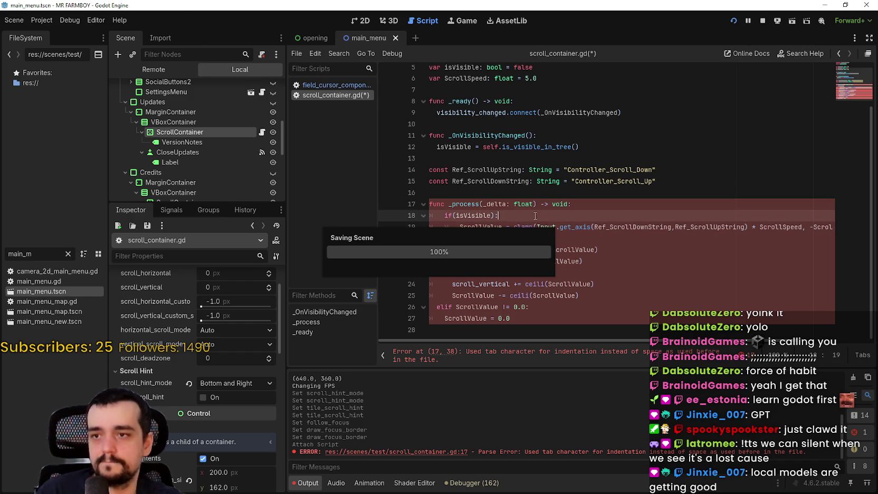
drag(445, 215, 430, 215)
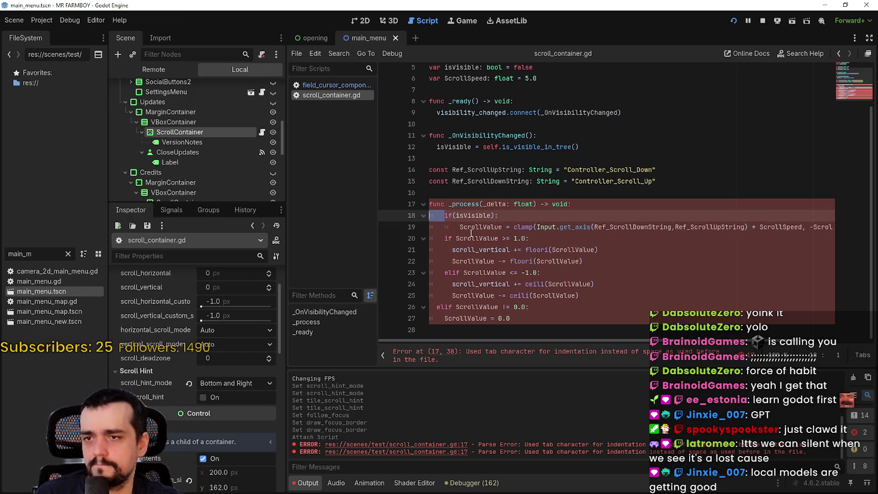
click(594, 204)
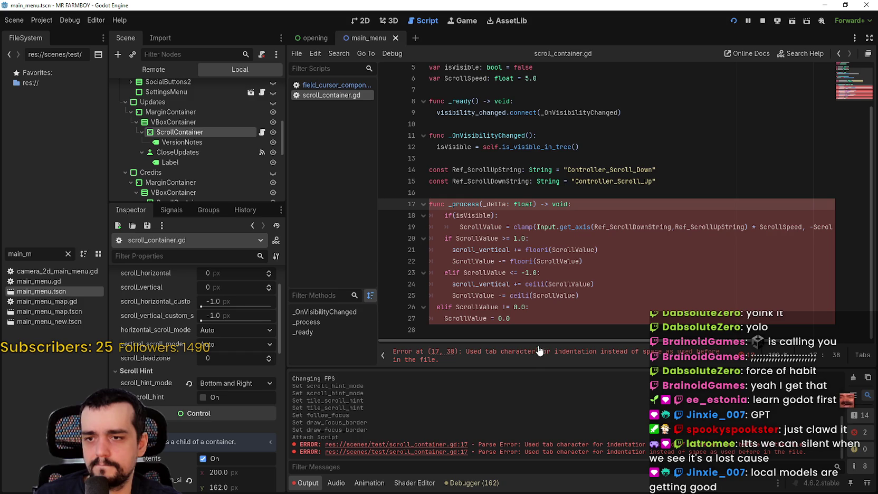
key(Home)
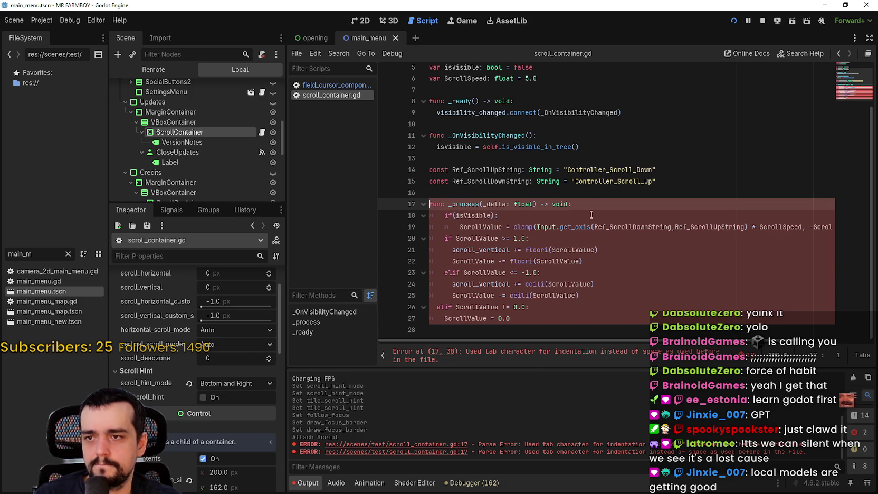
click(624, 217)
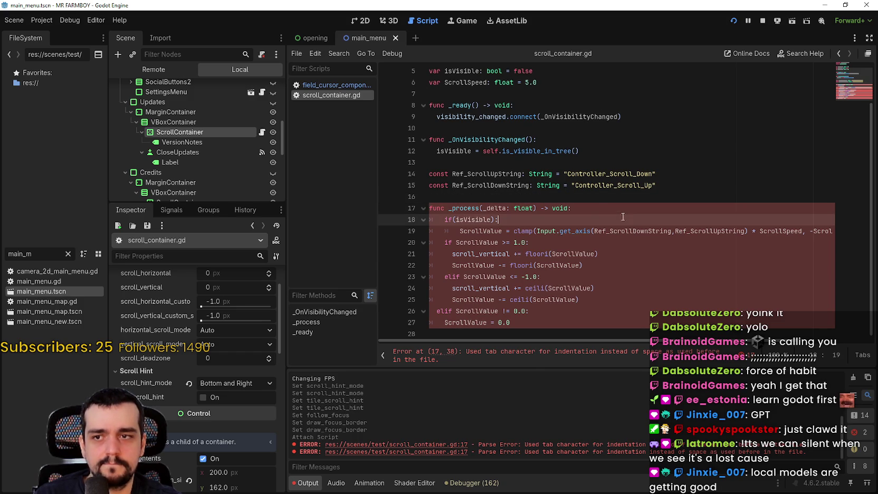
key(Up)
key(Up)
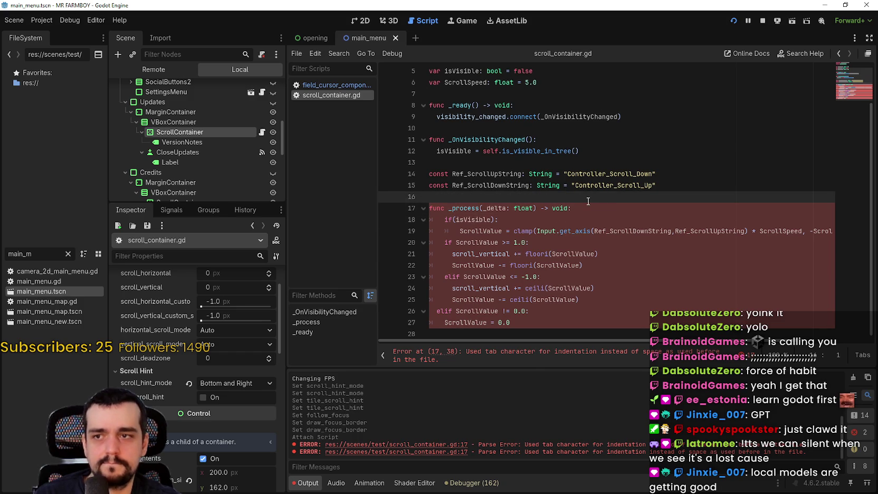
scroll(438, 159, up, 1)
Replace the indentation on lines 9 and 12 with single tabs
click(437, 186)
key(BackSpace)
key(Tab)
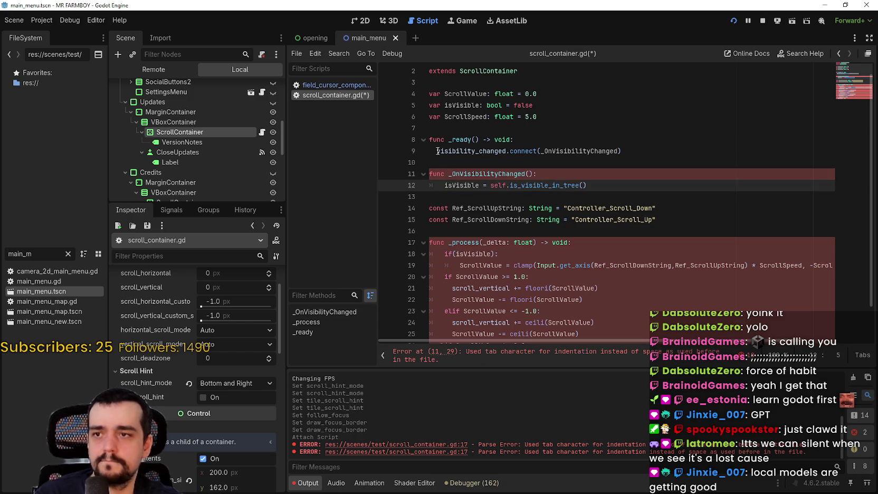
click(418, 152)
key(BackSpace)
key(Tab)
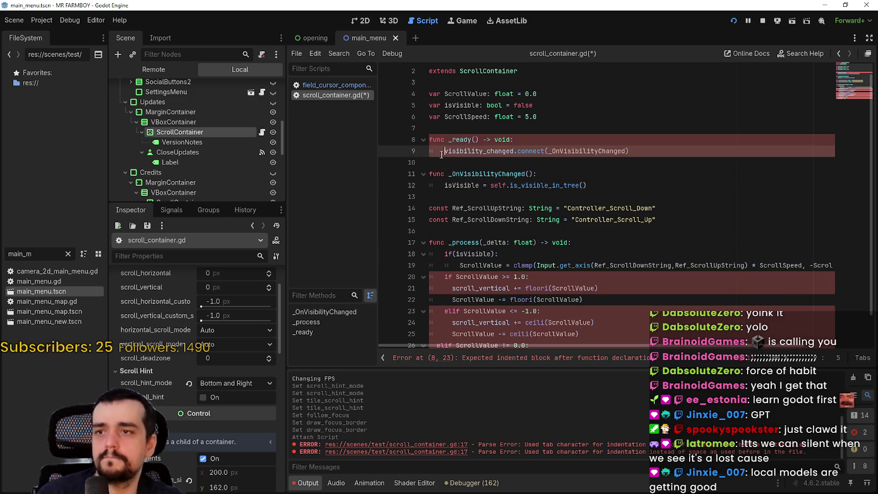
click(446, 165)
click(451, 185)
click(449, 197)
scroll(446, 203, down, 1)
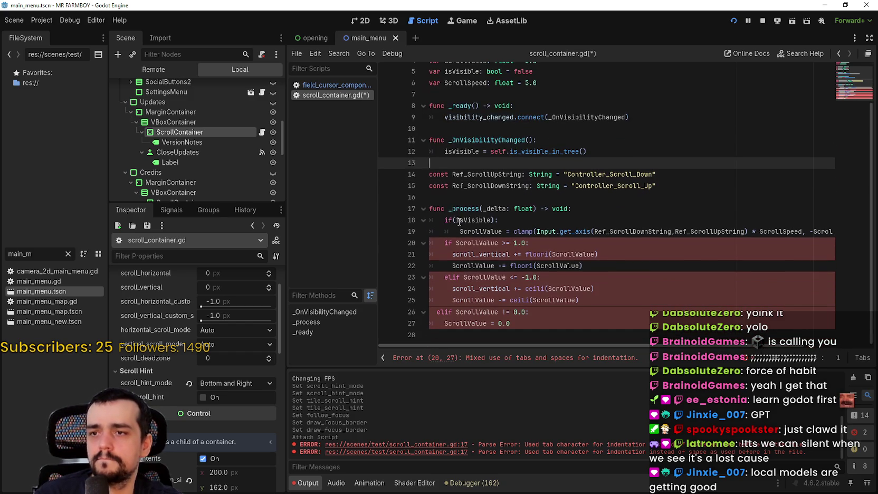
Re-indent lines 18–20 with one tab each, including the if on line 20
mouse_move(445, 220)
mouse_down()
mouse_move(428, 222)
mouse_move(442, 231)
mouse_up()
key(Tab)
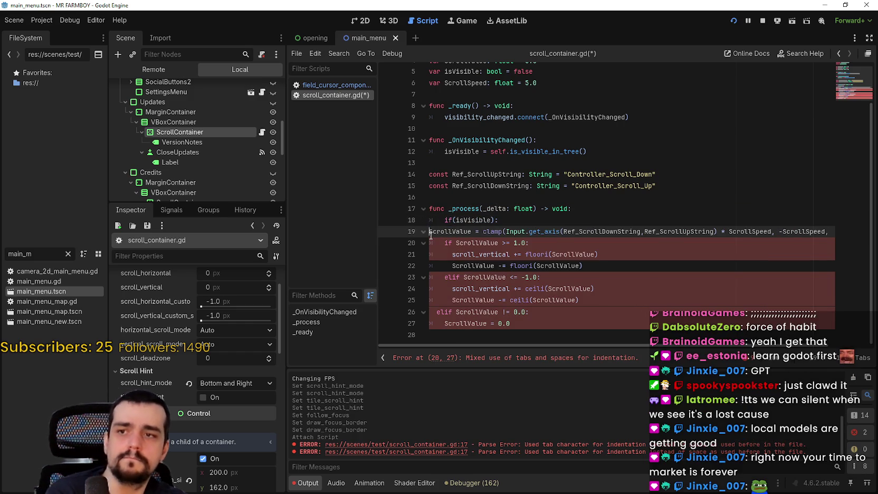
key(BackSpace)
key(Tab)
drag(444, 244, 411, 255)
key(BackSpace)
key(Tab)
key(Tab)
Re-indent lines 21–24 with tabs: two levels under the if, one for the elif
key(Tab)
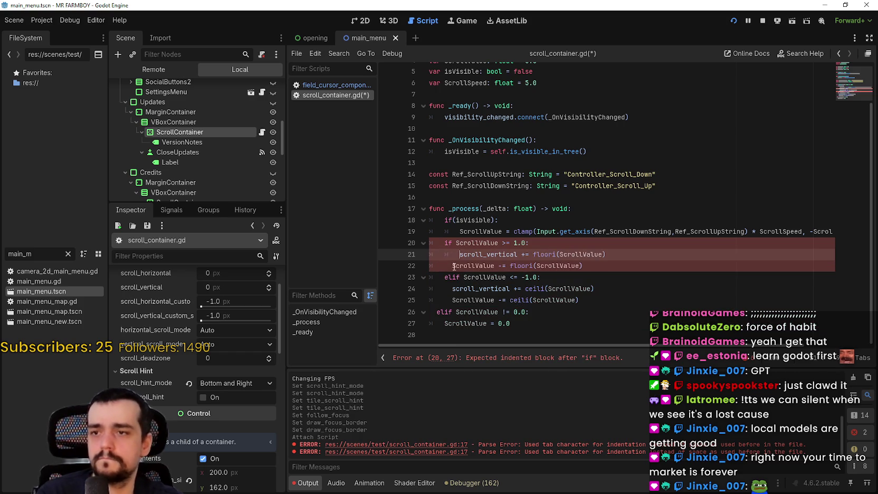
mouse_move(452, 265)
mouse_down()
mouse_move(422, 266)
mouse_move(417, 279)
mouse_move(450, 299)
mouse_up()
key(Tab)
key(Tab)
key(BackSpace)
key(Tab)
key(BackSpace)
key(Tab)
key(Tab)
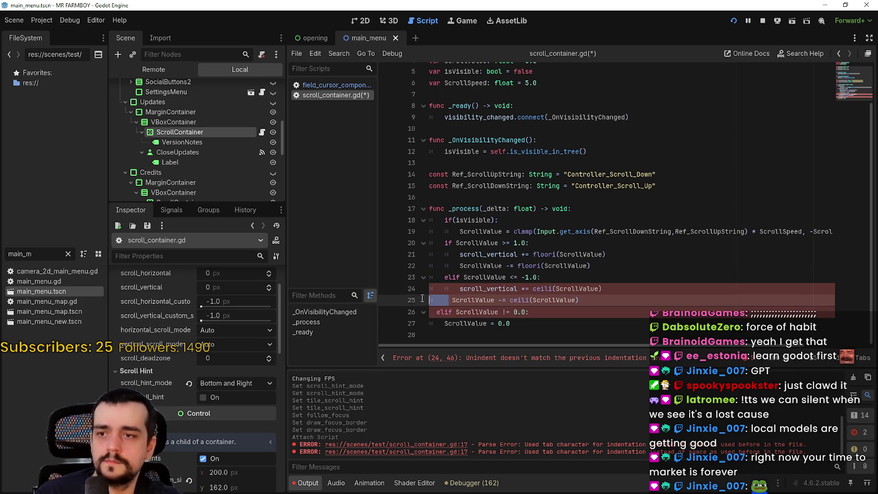
key(BackSpace)
key(Tab)
key(Tab)
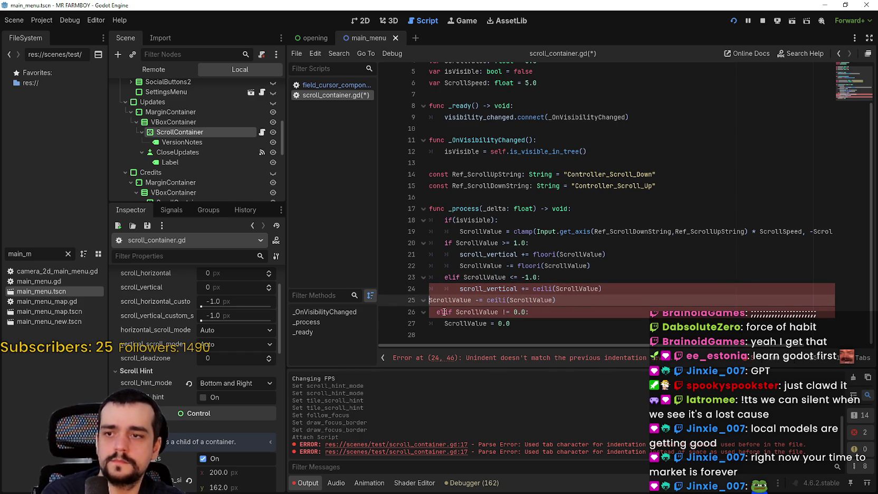
Indent the elif on line 26 one tab and line 27 beneath it
click(437, 312)
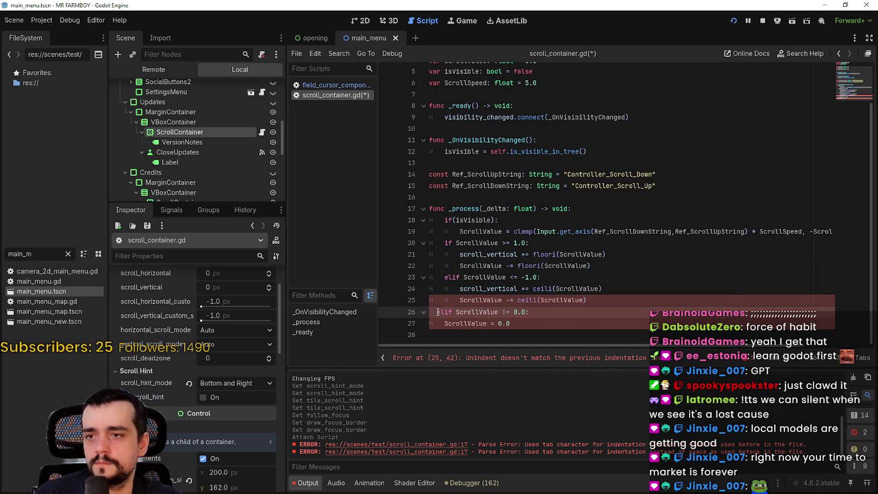
drag(438, 312, 419, 306)
click(433, 312)
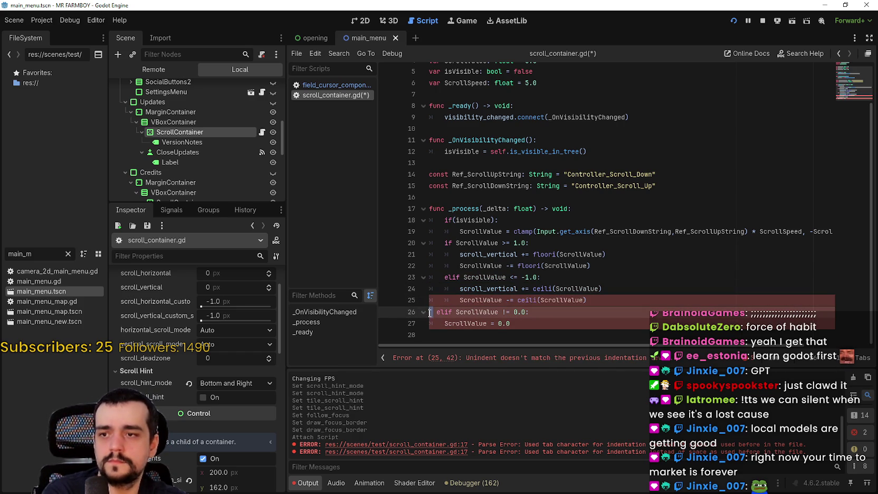
key(Tab)
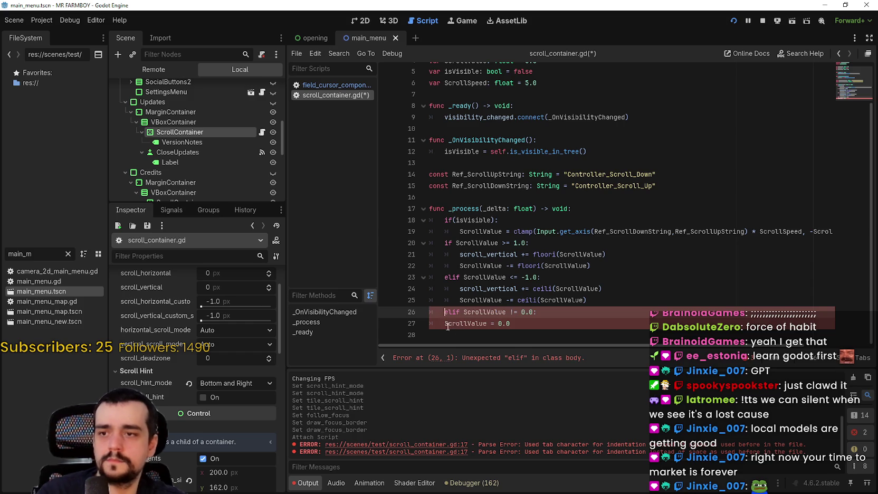
drag(444, 324, 422, 324)
key(Tab)
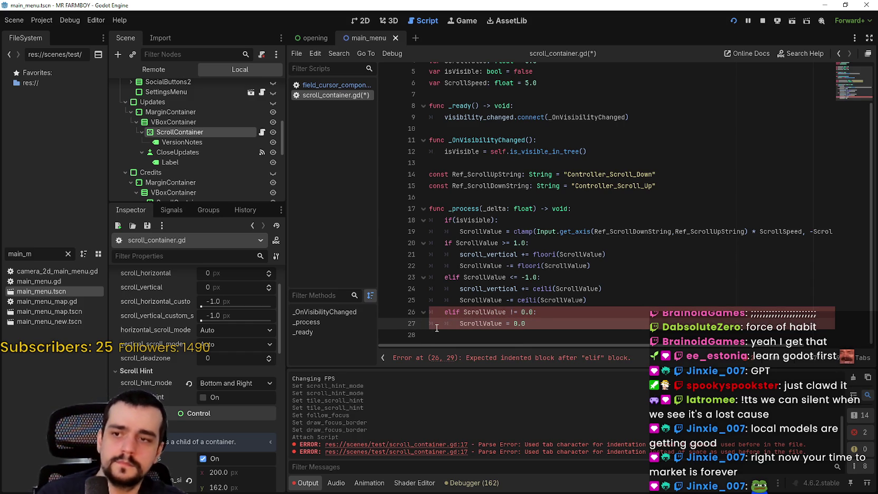
click(479, 290)
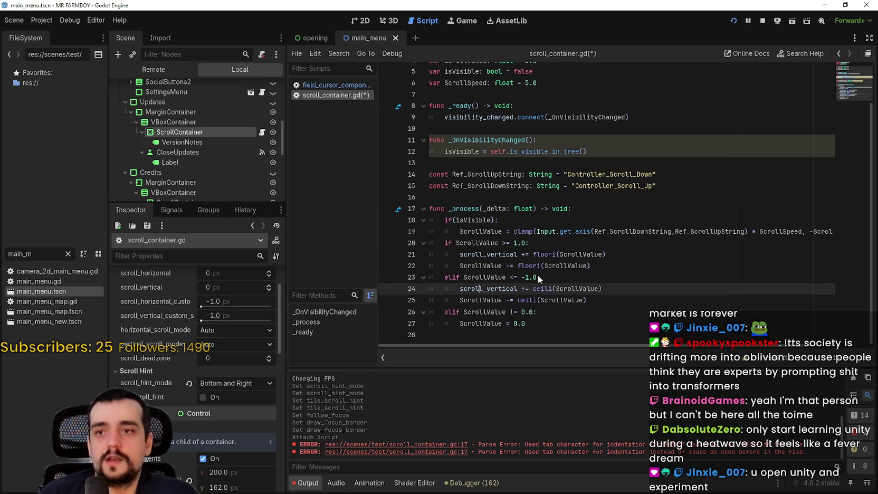
Save the edited scroll_container.gd script
click(581, 185)
click(583, 202)
key(ctrl+s)
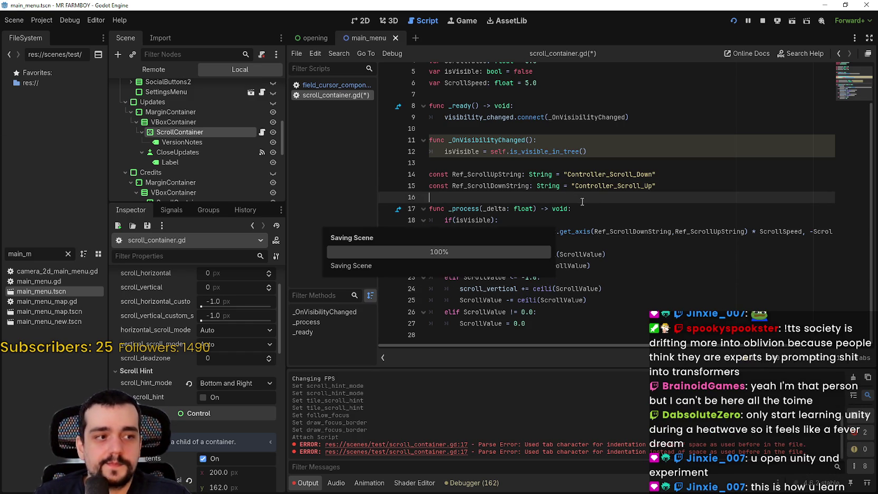
scroll(623, 205, up, 1)
click(599, 174)
click(586, 140)
scroll(607, 155, down, 1)
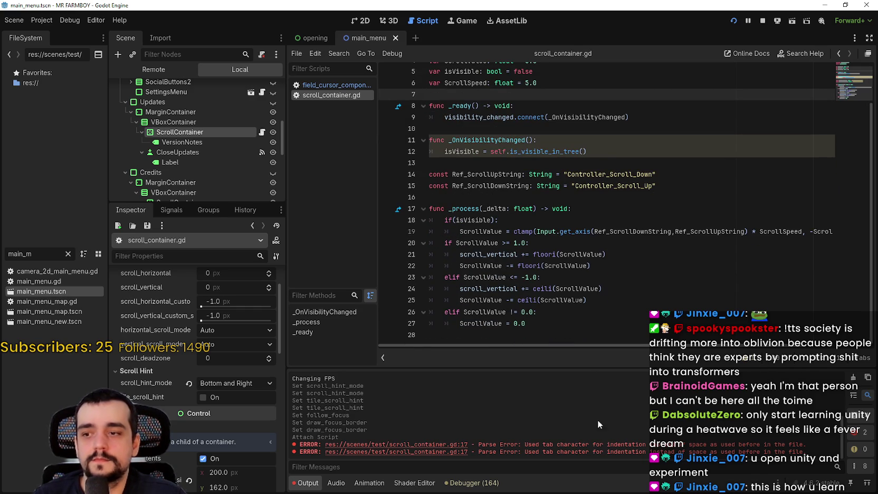
Select the Controller_Scroll_Down name, review the Project Settings Input Map, then close it
double_click(607, 174)
key(ctrl+c)
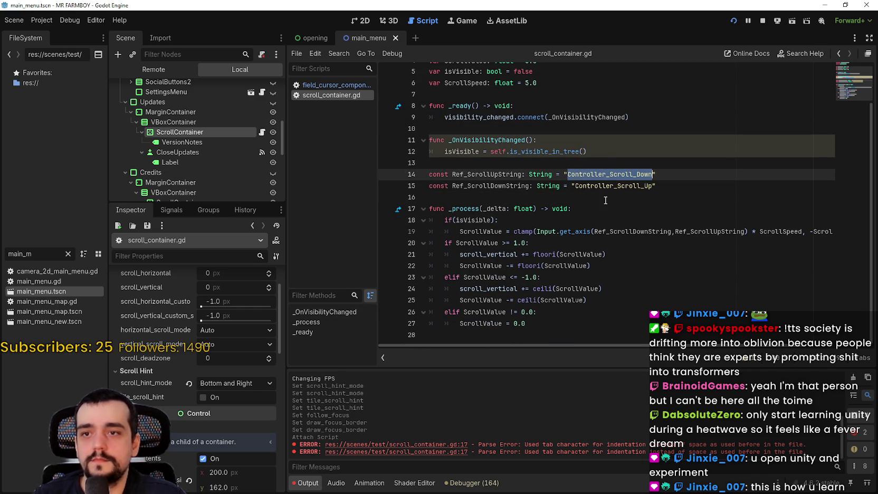
click(41, 20)
click(59, 33)
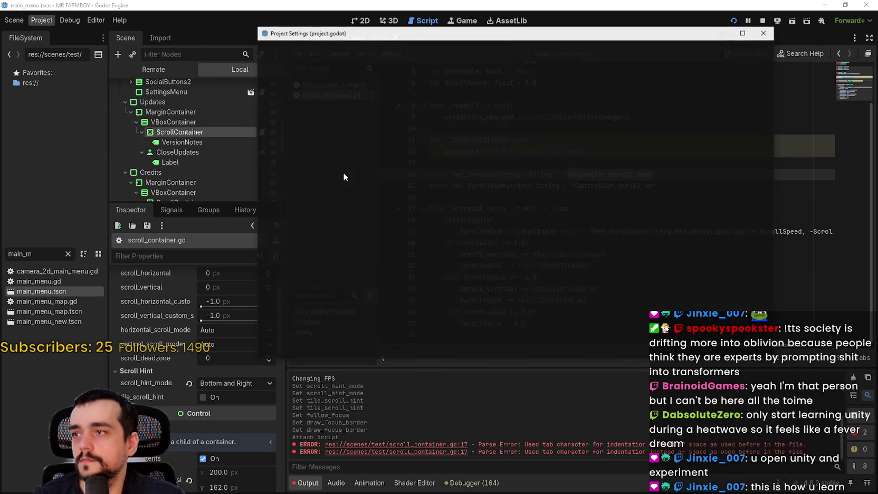
drag(414, 38, 392, 77)
click(313, 93)
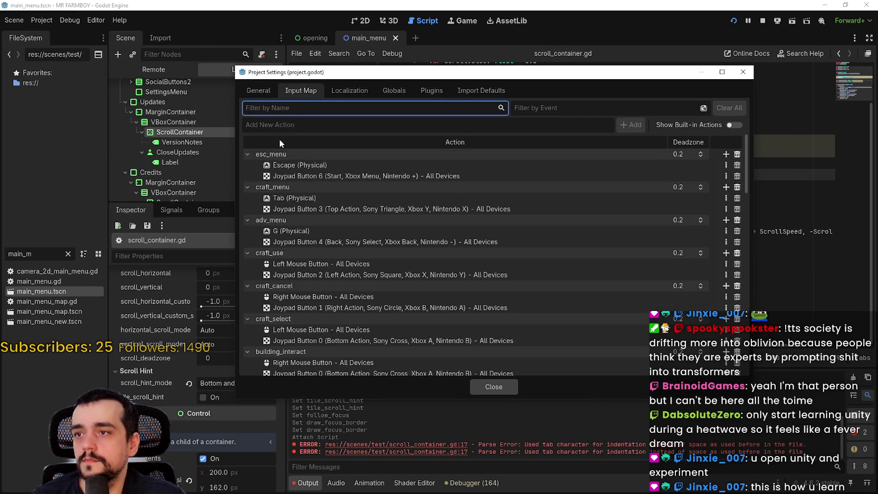
click(334, 125)
scroll(546, 216, down, 2)
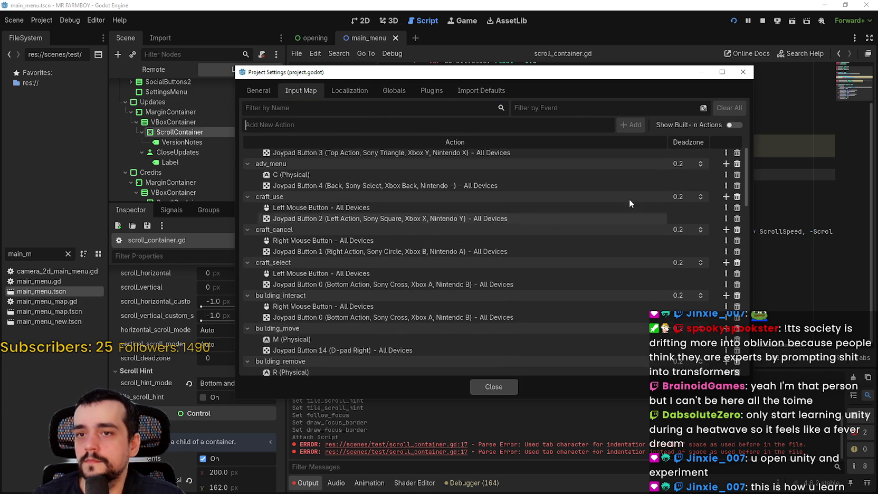
scroll(546, 216, up, 2)
mouse_move(424, 76)
mouse_down()
mouse_move(177, 47)
mouse_move(197, 31)
mouse_up()
click(616, 172)
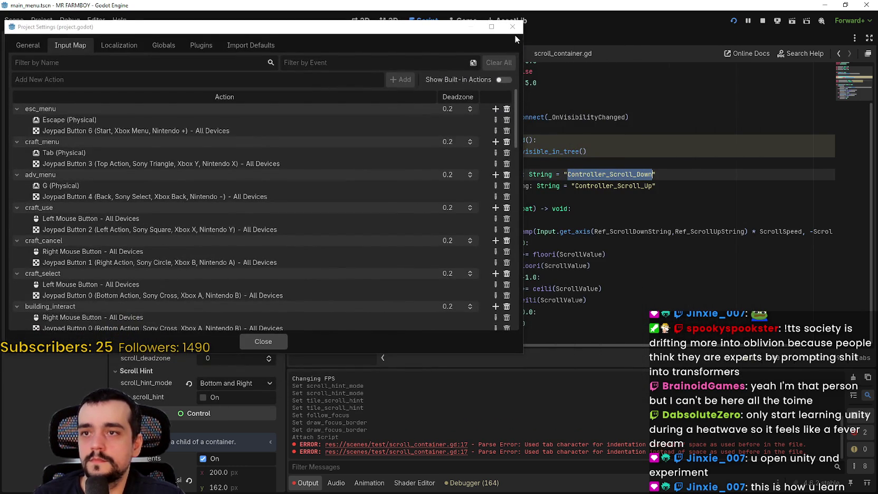
click(512, 26)
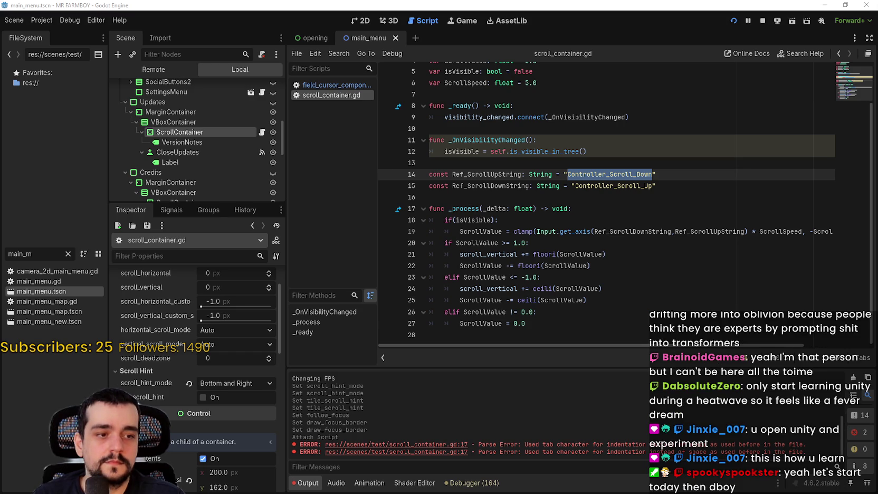
Close the credits in the running game and return to the Godot editor
key(alt+Tab)
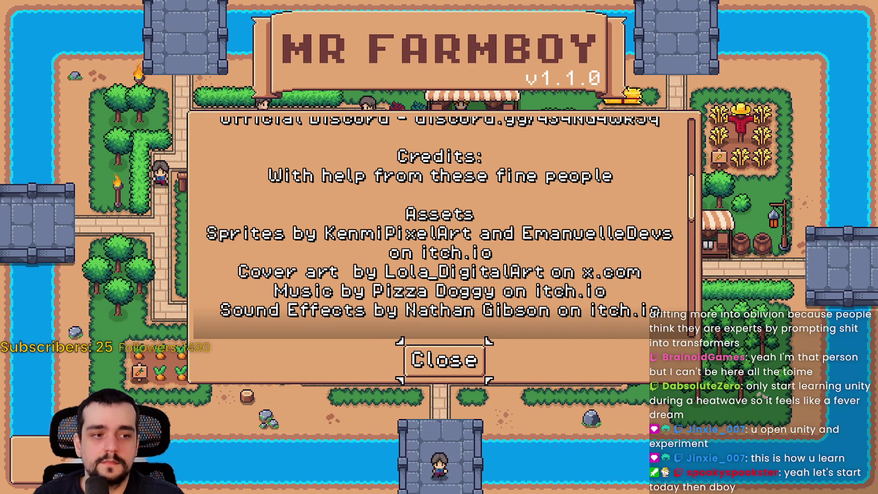
key(Escape)
key(alt+Tab)
key(Down)
Add Controller_Scroll_Down as a new Input Map action
click(42, 20)
click(58, 36)
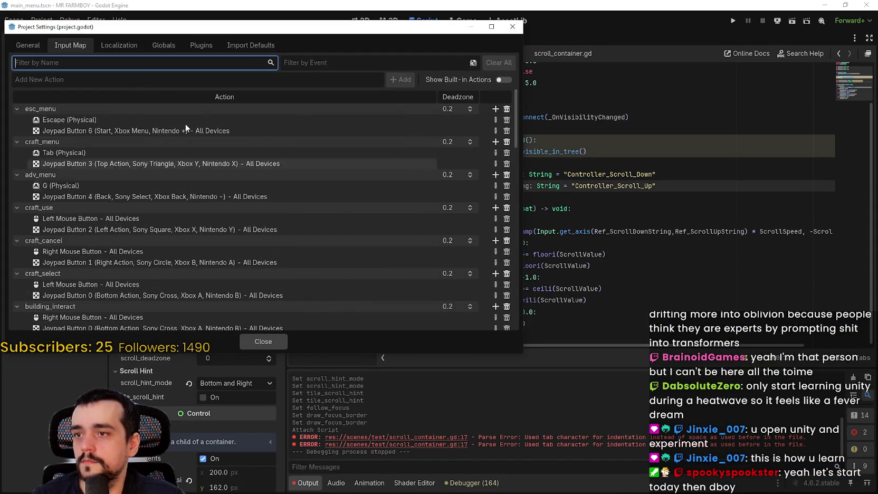
drag(99, 33, 242, 55)
click(448, 97)
key(ctrl+v)
click(546, 107)
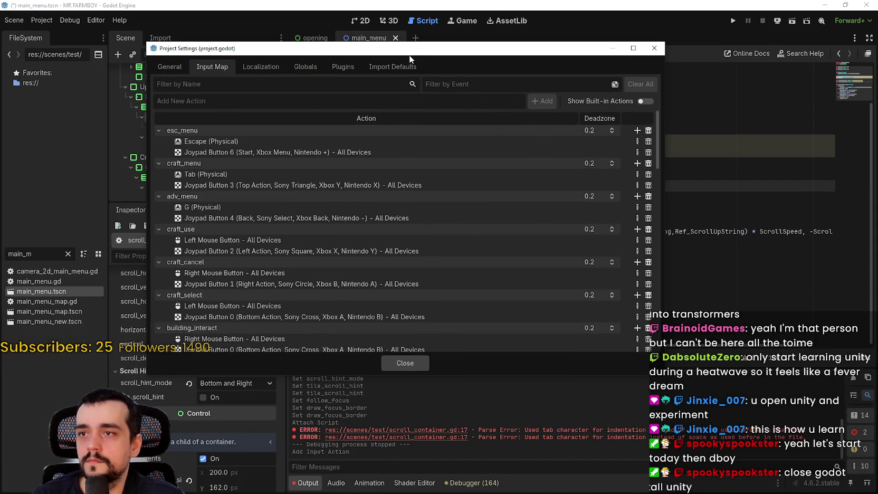
click(650, 52)
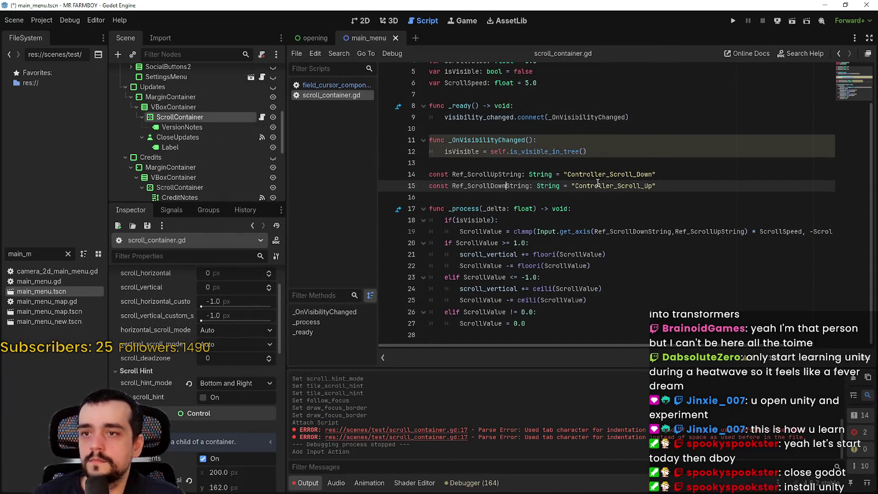
Copy Controller_Scroll_Up from the script and add it as a new Input Map action
double_click(614, 185)
key(ctrl+c)
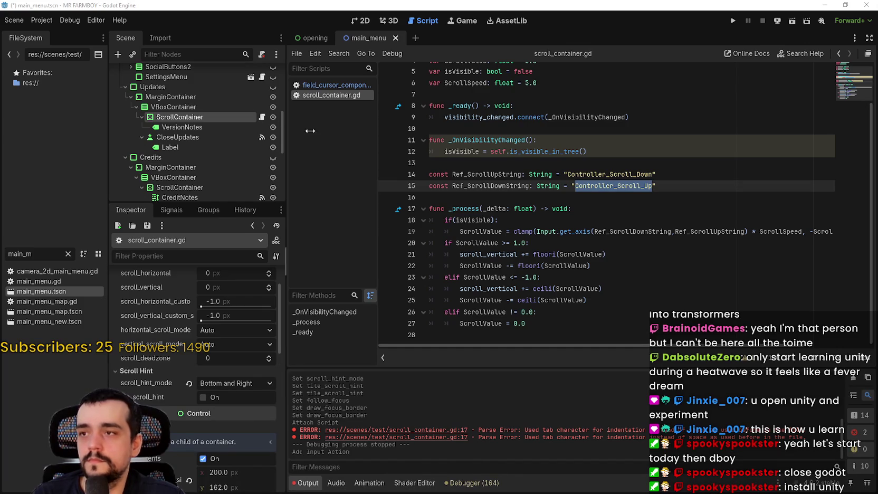
click(43, 21)
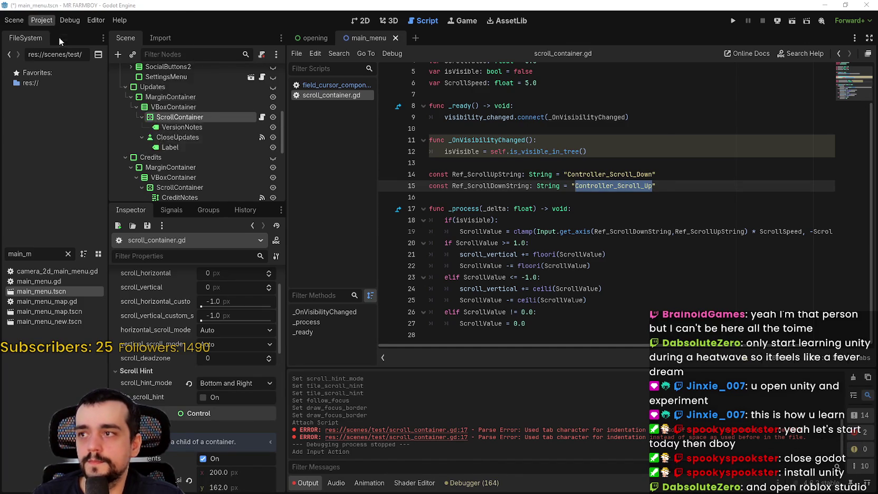
click(58, 34)
click(242, 100)
key(ctrl+v)
key(Return)
mouse_move(659, 135)
mouse_down()
mouse_move(657, 322)
mouse_move(637, 341)
mouse_up()
scroll(635, 337, down, 1)
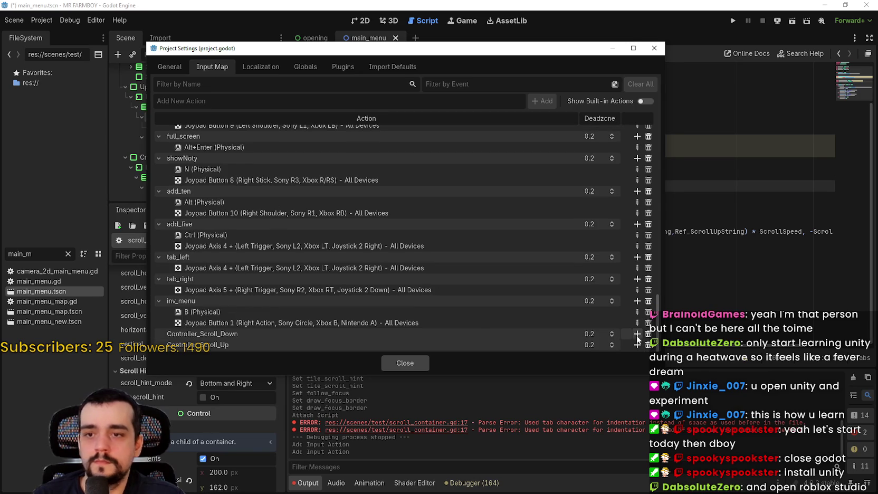
Bind Joypad Axis 1 + and − to Controller_Scroll_Down and Controller_Scroll_Up, then run the project
click(637, 335)
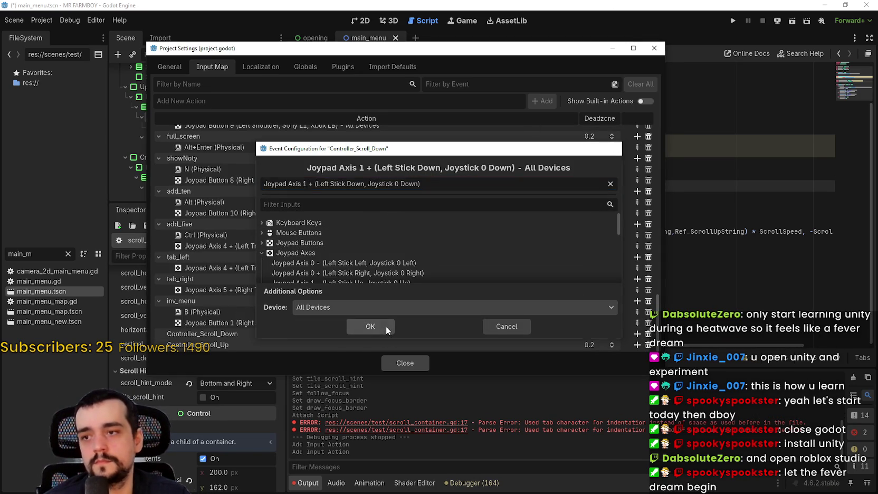
click(371, 326)
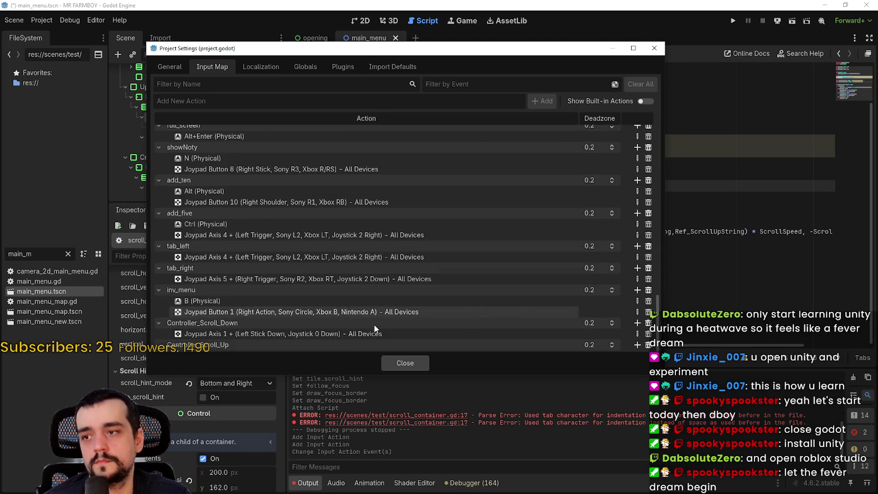
click(636, 346)
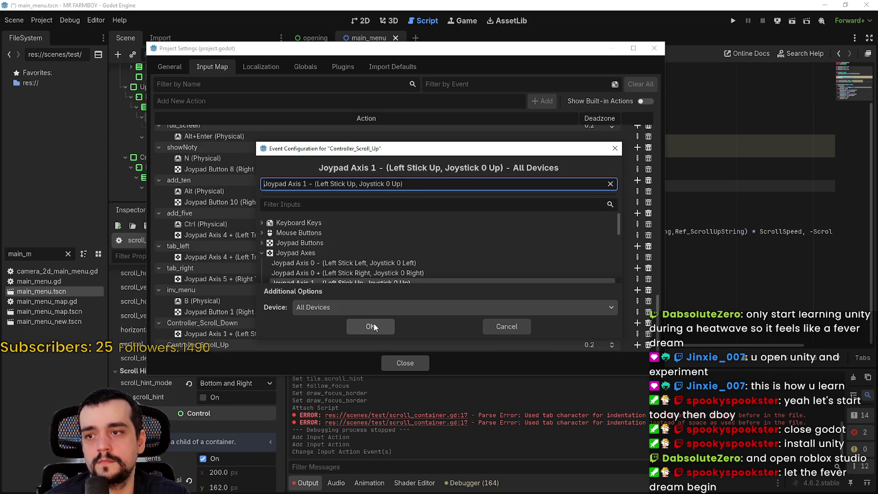
click(373, 323)
click(417, 363)
click(734, 21)
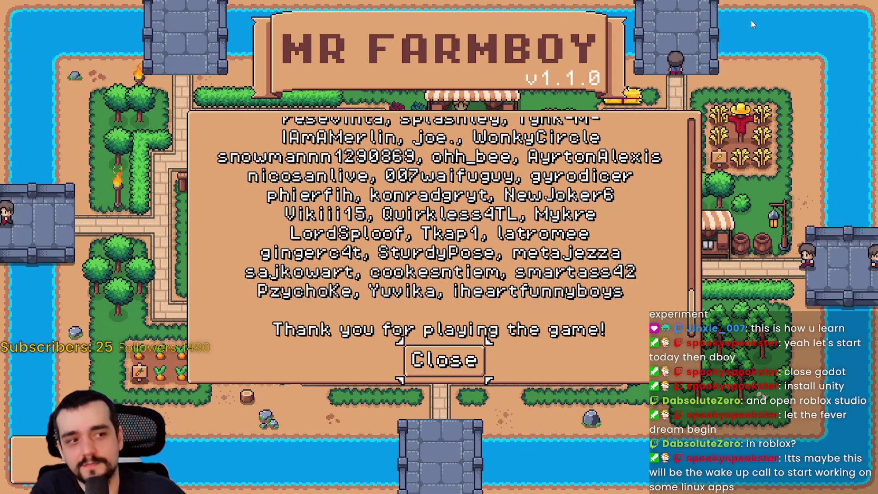
Close the fully scrolled credits to return to the main menu
key(Return)
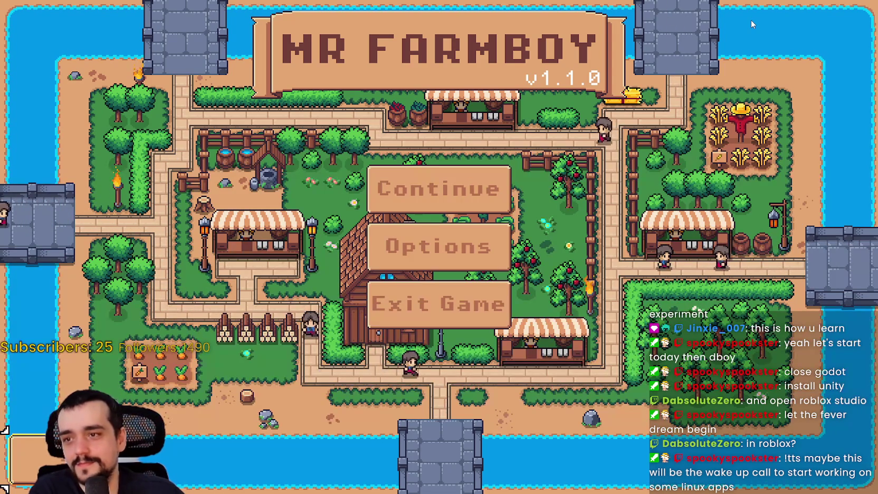
Reopen the credits, scroll to 'Thank you for playing the game!', and bring up the Reddit post
key(Return)
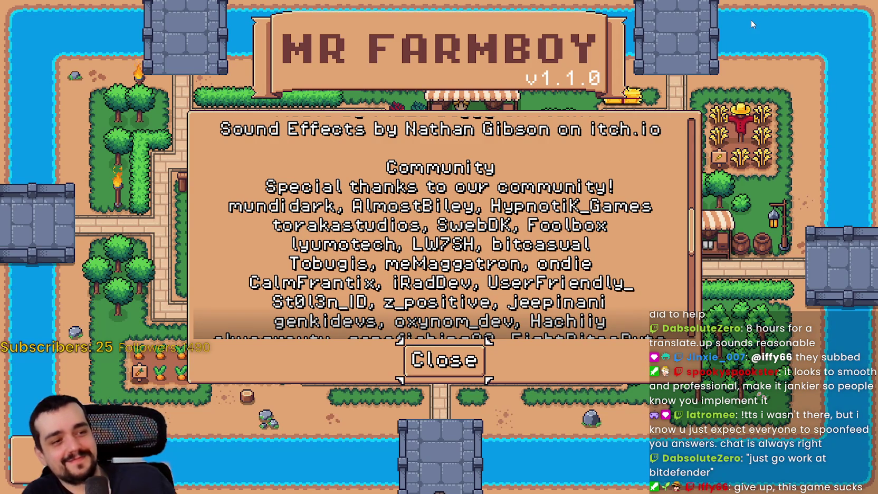
scroll(438, 227, down, 3)
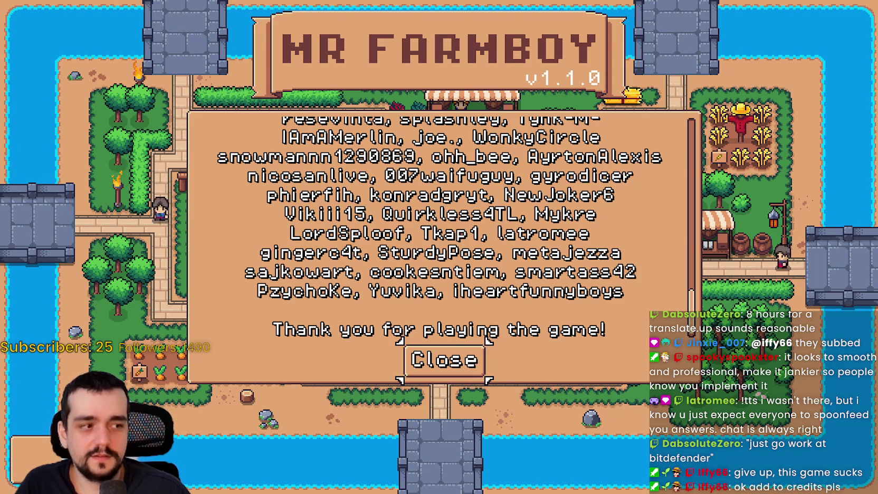
key(alt+Tab)
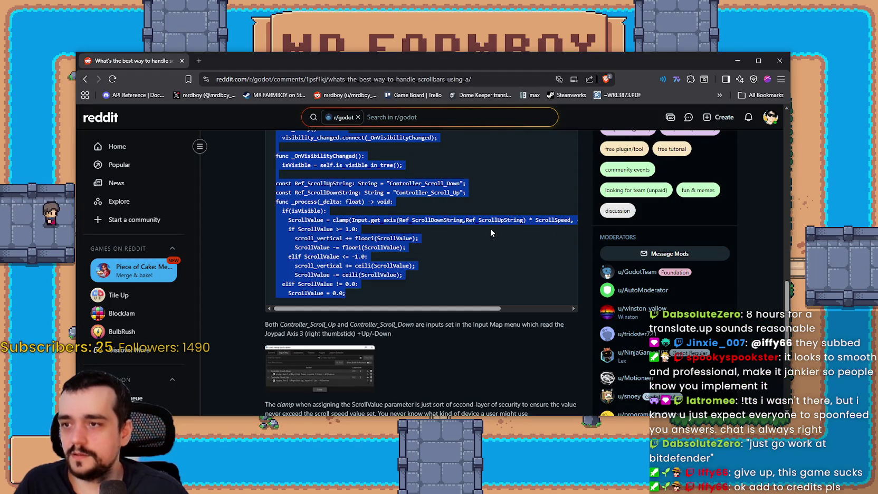
click(425, 266)
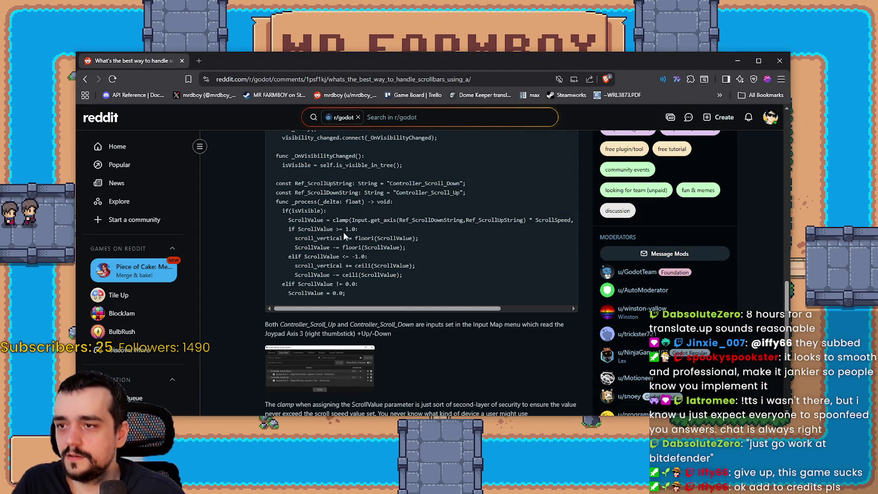
mouse_move(286, 229)
mouse_down()
mouse_move(309, 221)
mouse_move(359, 228)
mouse_move(398, 257)
mouse_move(407, 281)
mouse_up()
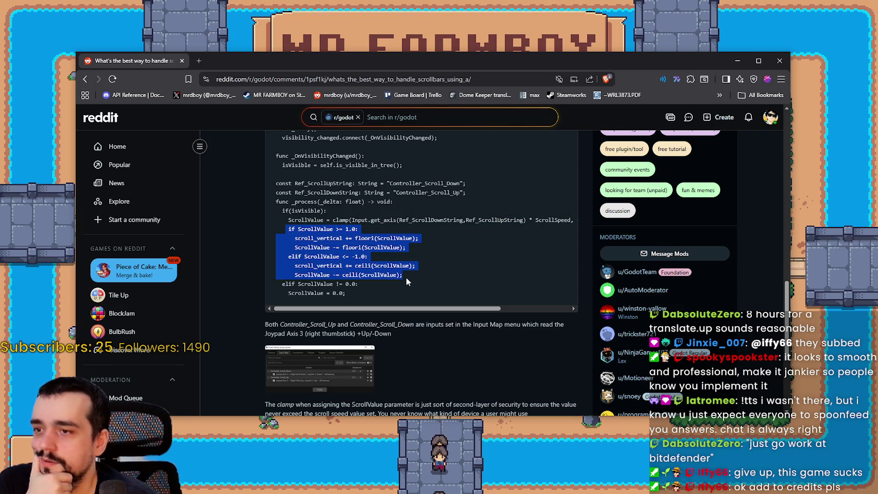
click(379, 265)
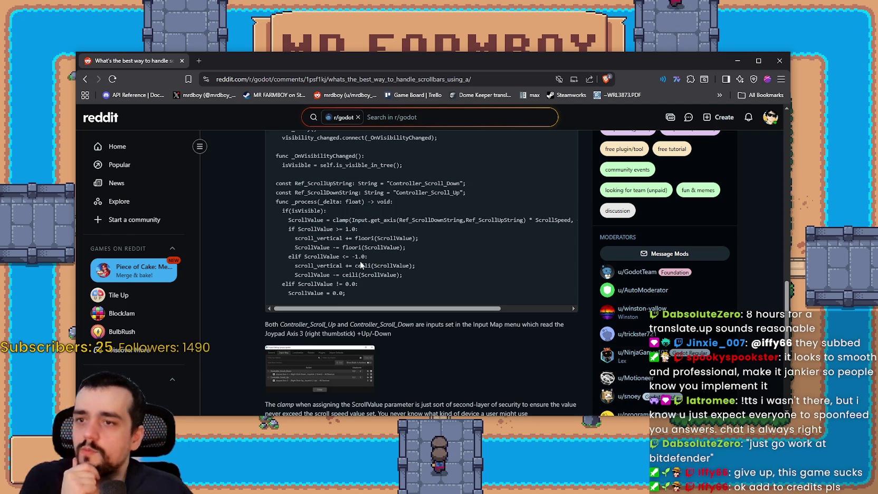
drag(549, 220, 556, 221)
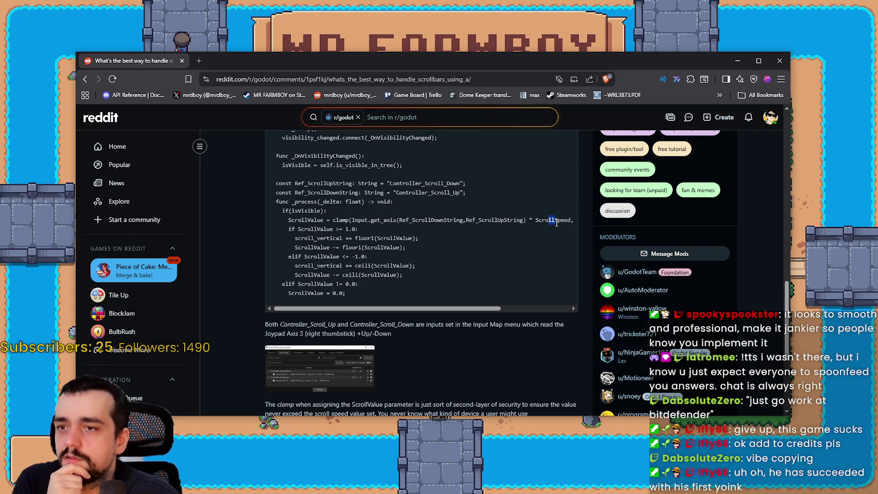
mouse_move(448, 309)
mouse_down()
mouse_move(517, 321)
mouse_move(427, 313)
mouse_up()
scroll(417, 301, up, 2)
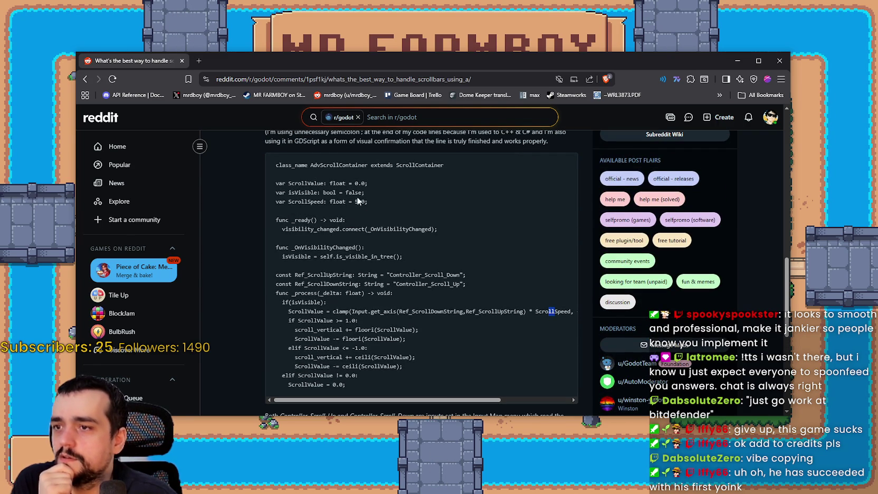
scroll(339, 272, down, 1)
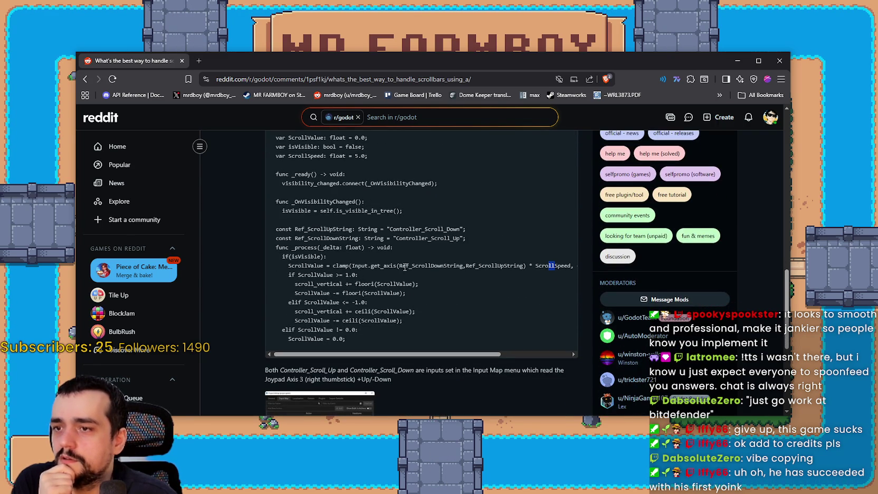
double_click(407, 268)
drag(407, 267, 531, 265)
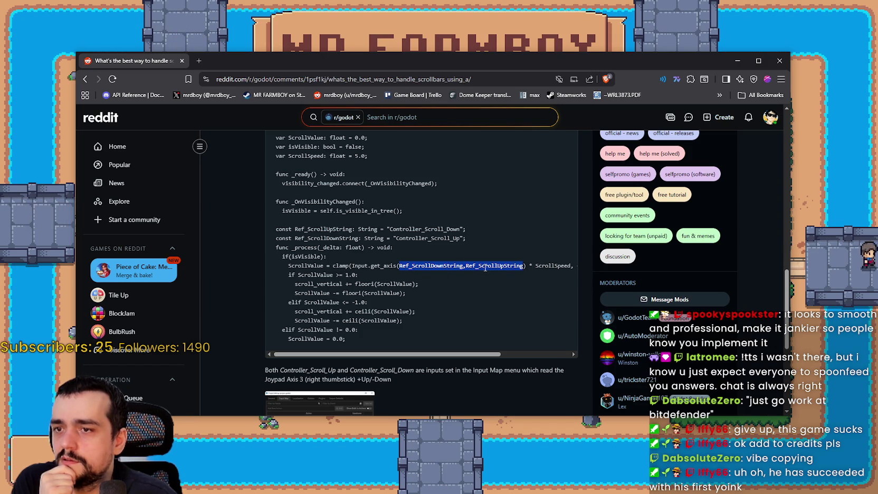
drag(436, 355, 506, 357)
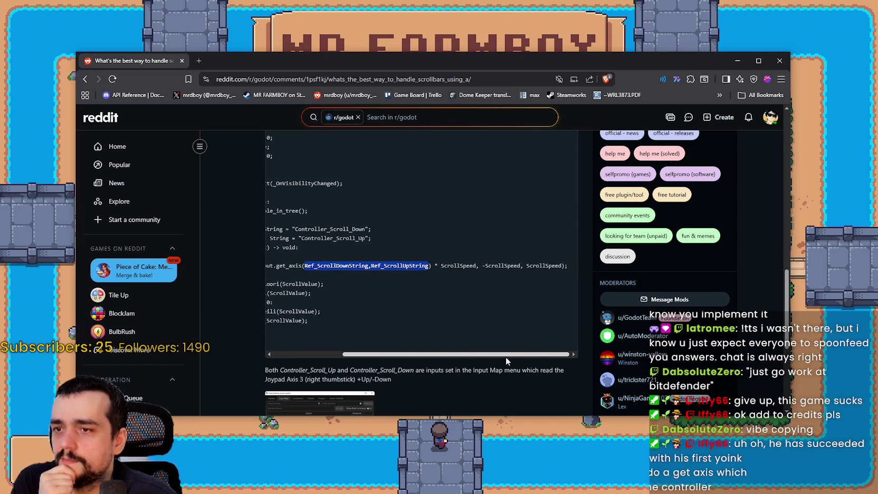
double_click(462, 266)
click(433, 265)
mouse_move(432, 264)
mouse_down()
mouse_move(563, 265)
mouse_move(552, 265)
mouse_up()
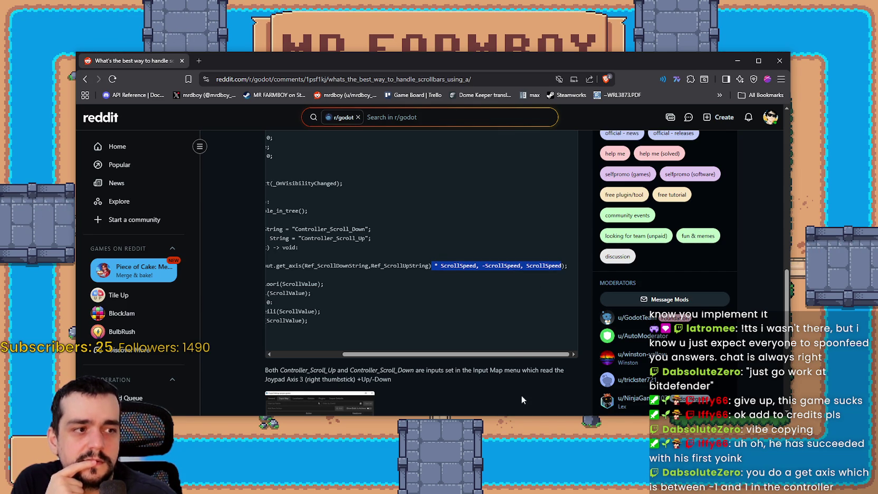
drag(504, 356, 373, 355)
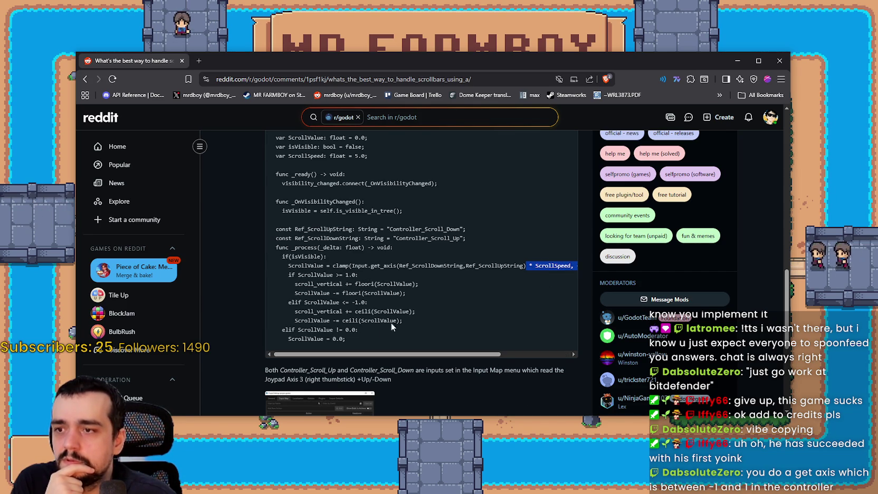
key(alt+Tab)
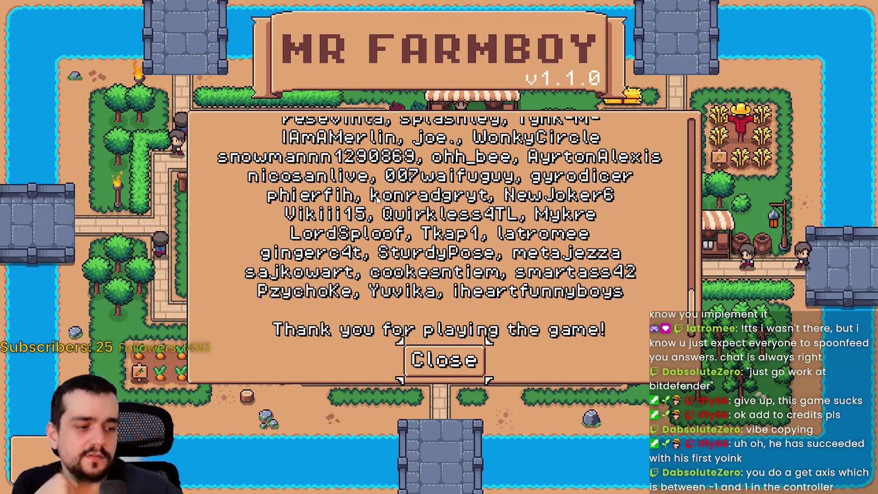
Scroll the credits up and down with the wheel, then close them with Escape
scroll(377, 198, up, 5)
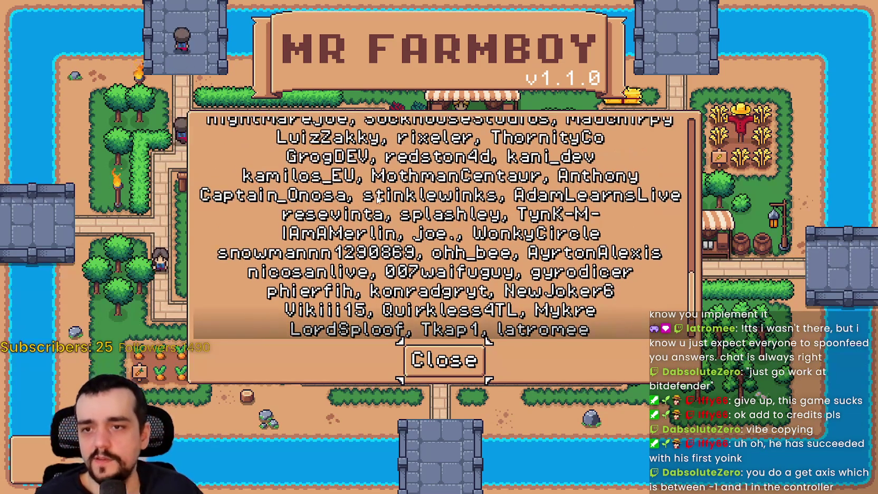
scroll(377, 198, up, 7)
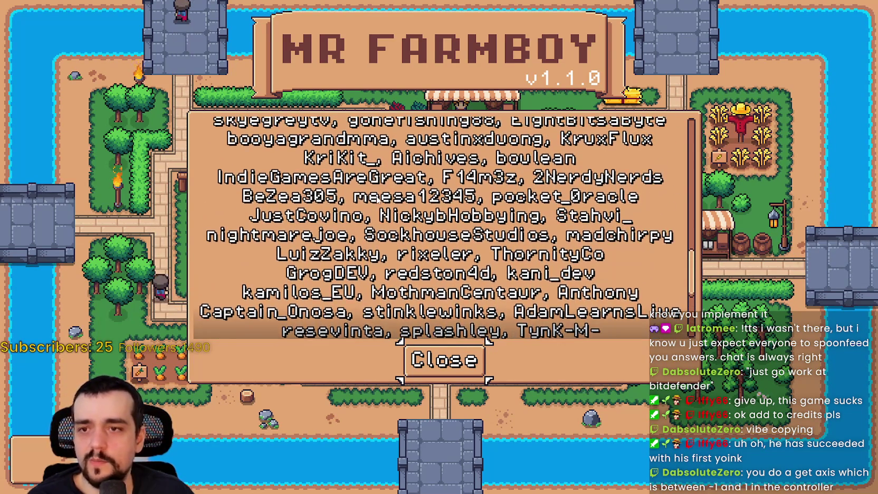
scroll(378, 198, up, 2)
scroll(377, 198, up, 7)
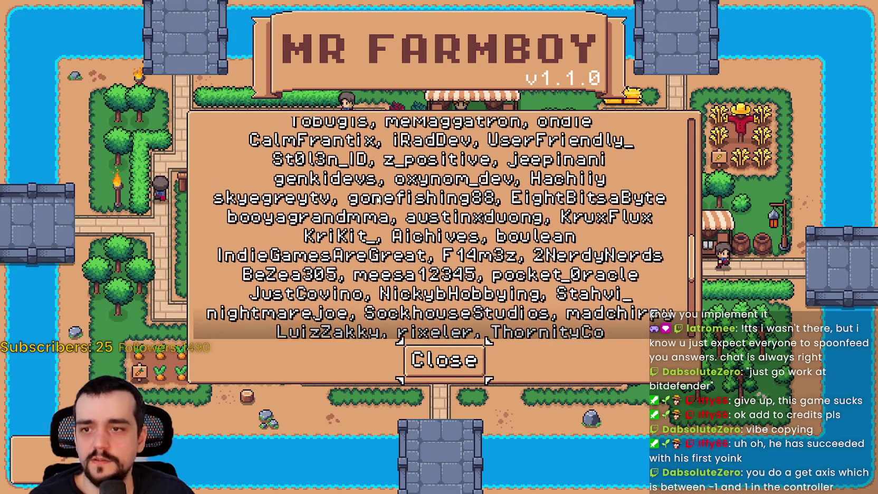
scroll(377, 198, up, 20)
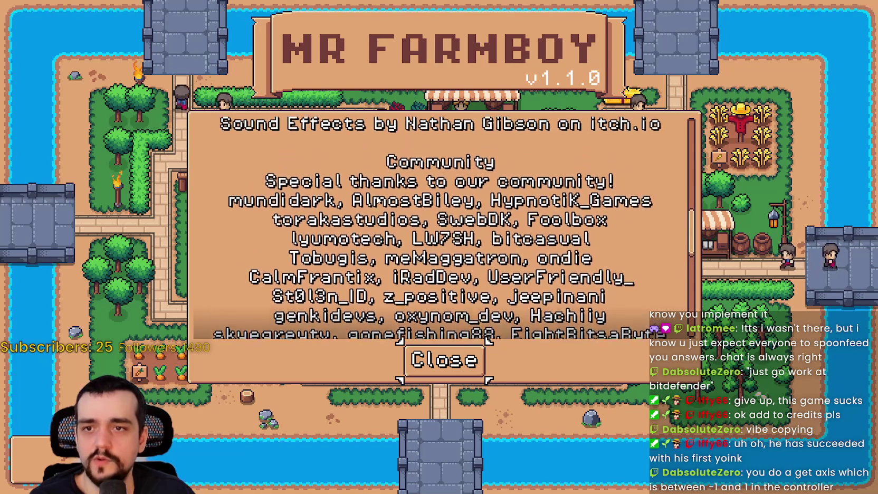
scroll(377, 200, up, 3)
scroll(377, 199, down, 12)
scroll(377, 200, down, 20)
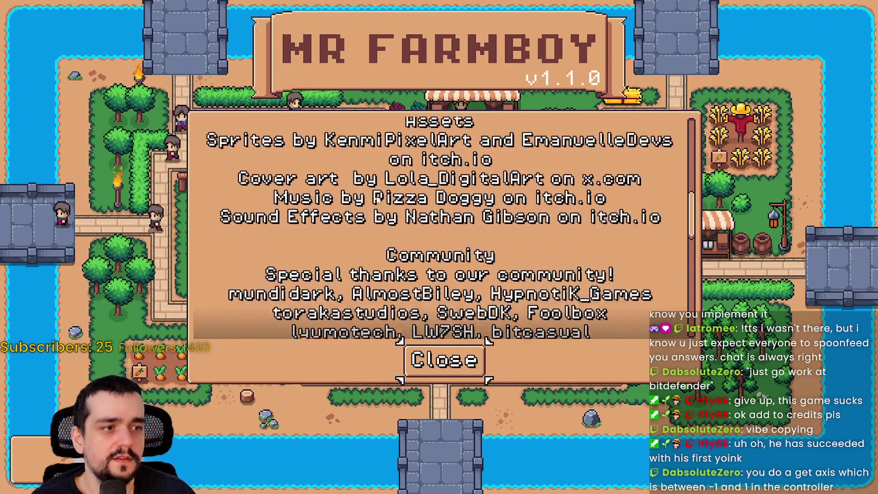
scroll(378, 198, down, 3)
scroll(377, 200, up, 8)
scroll(376, 199, up, 2)
scroll(376, 199, down, 5)
key(Escape)
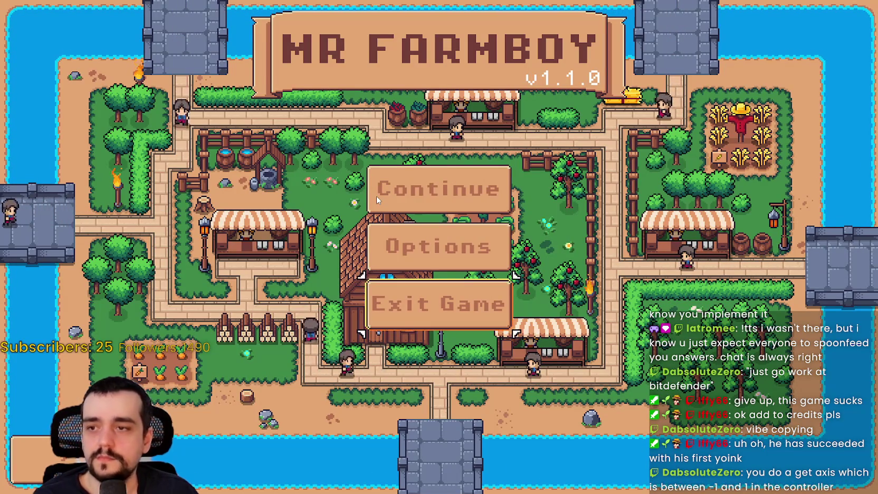
Switch back to scroll_container.gd in Godot with the caret on line 24
key(Up)
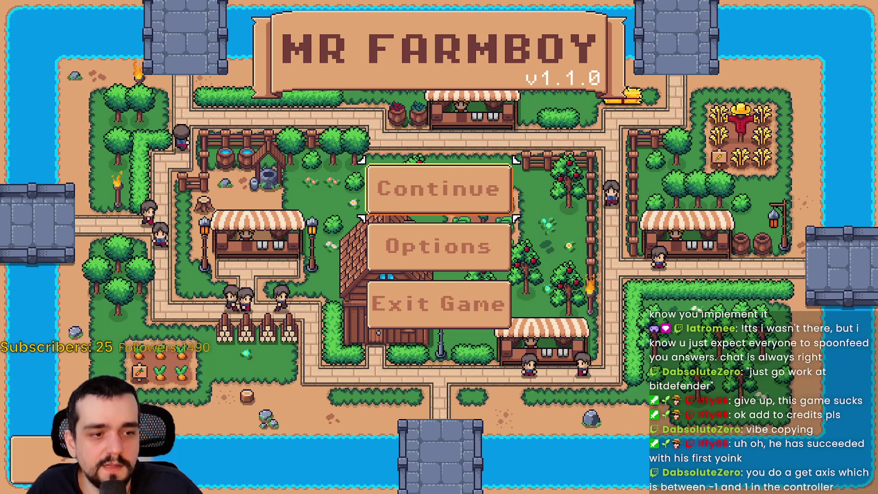
key(alt+Tab)
click(550, 289)
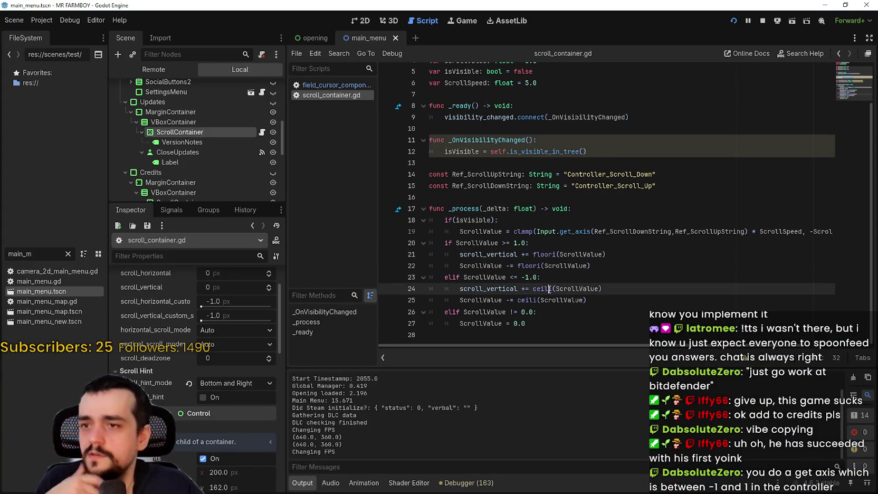
Highlight ScrollValue, Ref_ScrollDownString and scroll_vertical, select lines 17–27, then switch to Discord
double_click(488, 232)
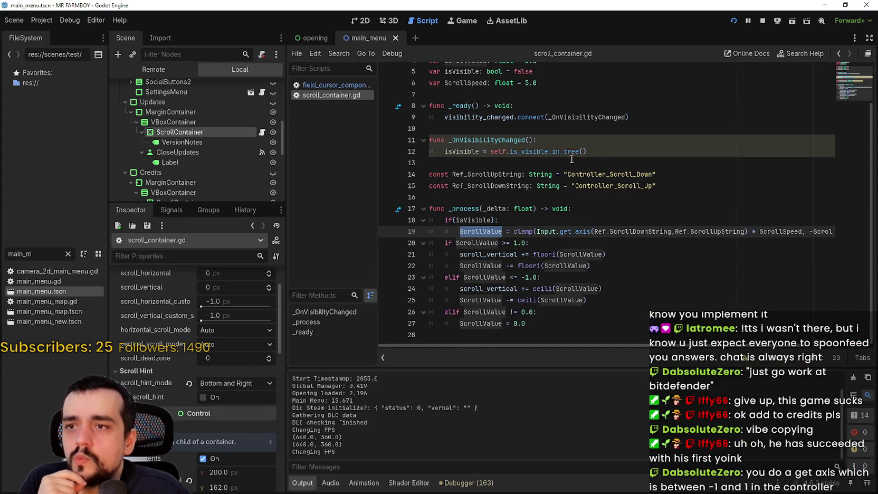
scroll(570, 156, up, 1)
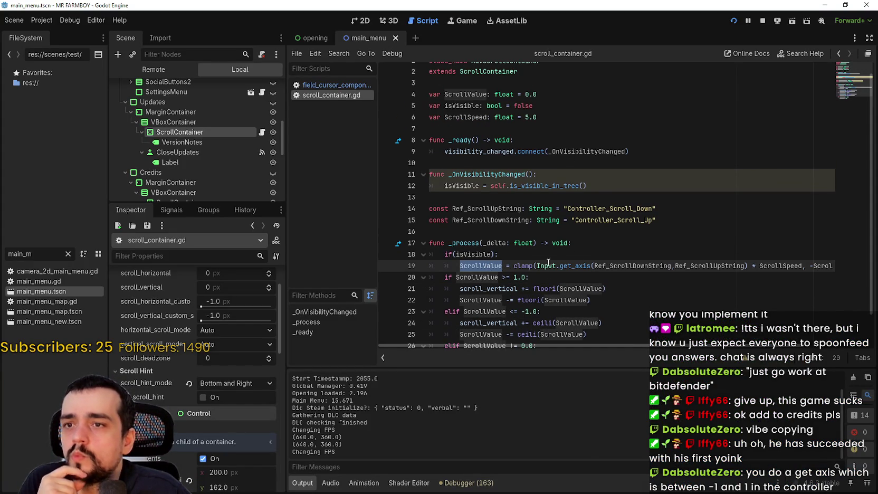
double_click(495, 221)
double_click(484, 266)
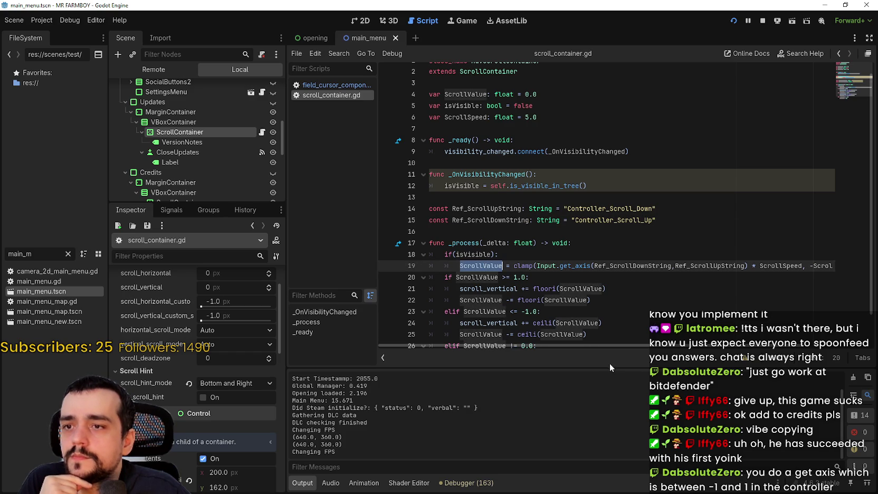
scroll(562, 308, up, 1)
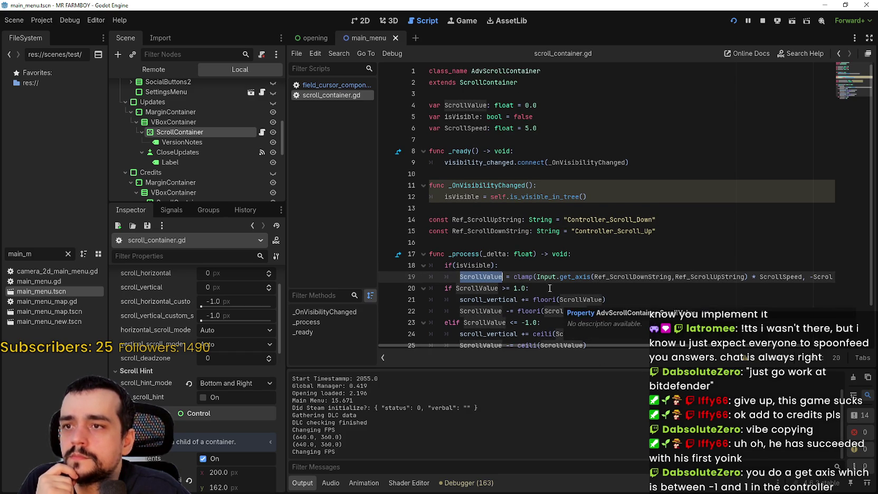
scroll(568, 312, down, 2)
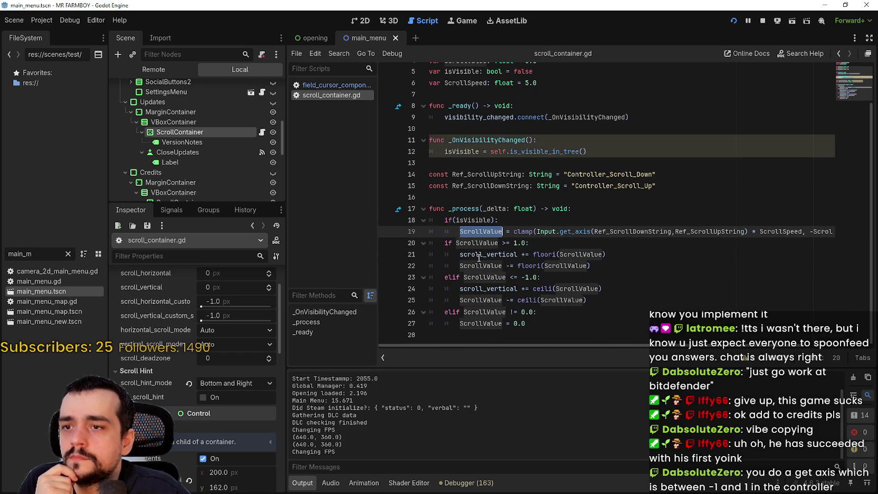
double_click(489, 288)
mouse_move(570, 319)
mouse_down()
mouse_move(475, 311)
mouse_move(425, 198)
mouse_move(427, 214)
mouse_up()
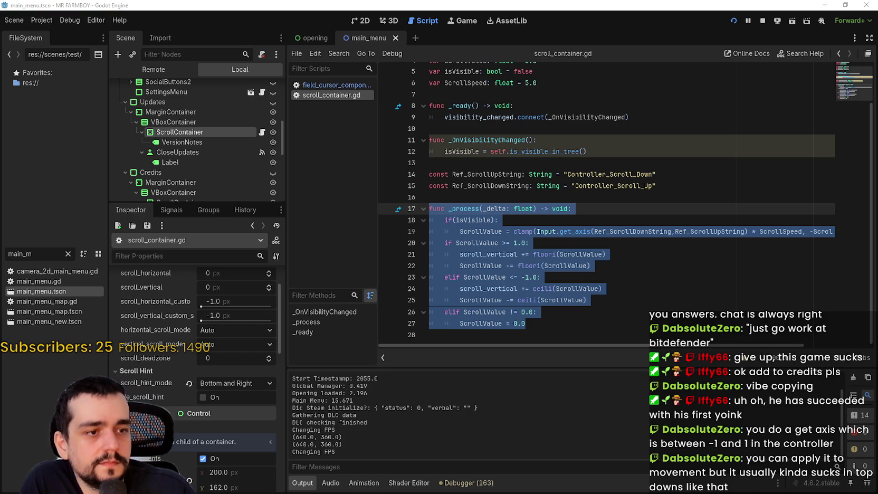
key(alt+Tab)
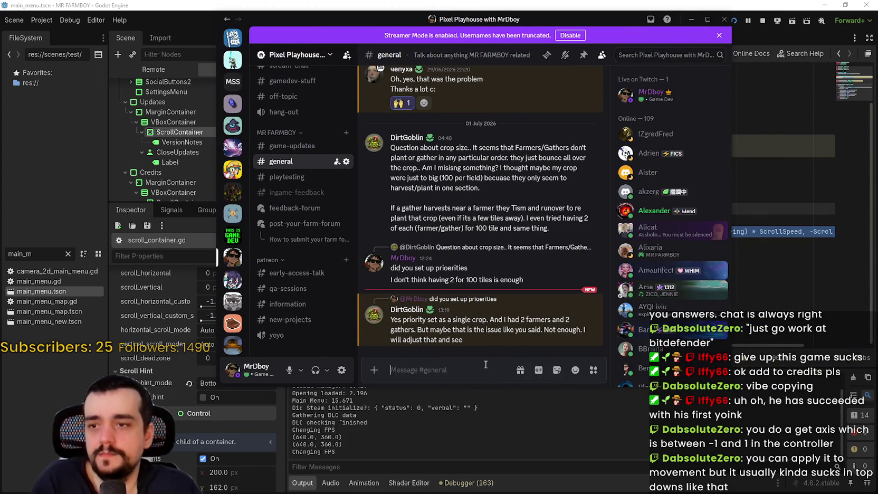
Minimize Discord to bring back the Godot scroll_container.gd editor
click(454, 338)
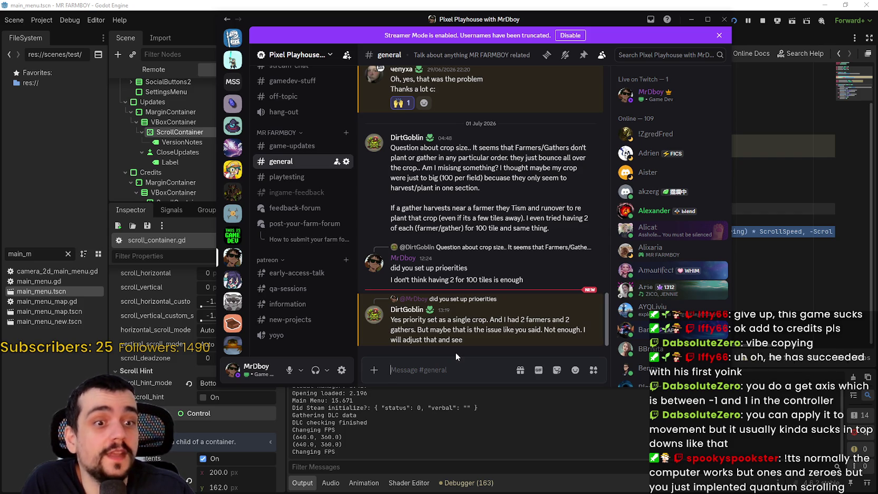
scroll(442, 270, up, 1)
scroll(442, 270, down, 1)
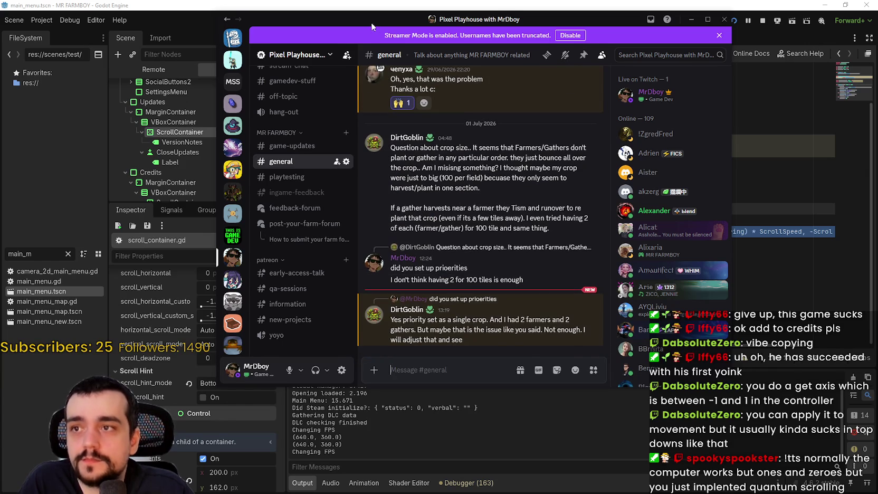
click(692, 19)
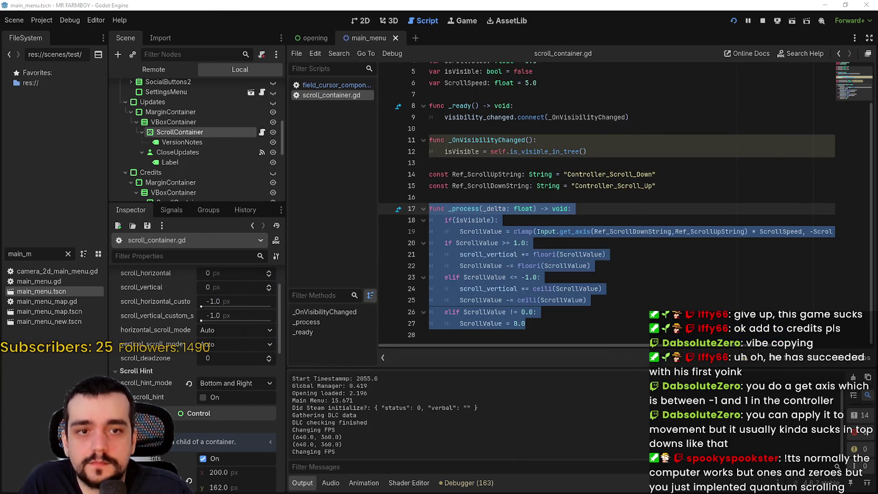
Clear the selection and look over the _process function and the top of scroll_container.gd
click(602, 313)
click(570, 319)
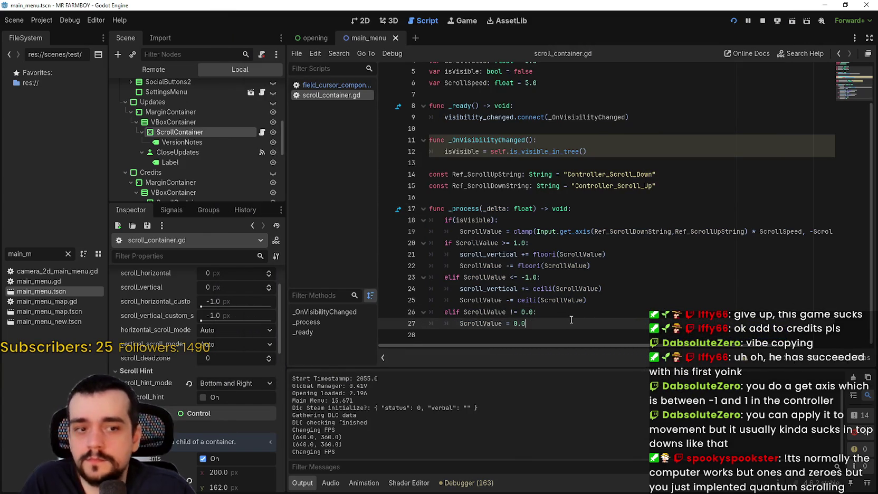
click(507, 209)
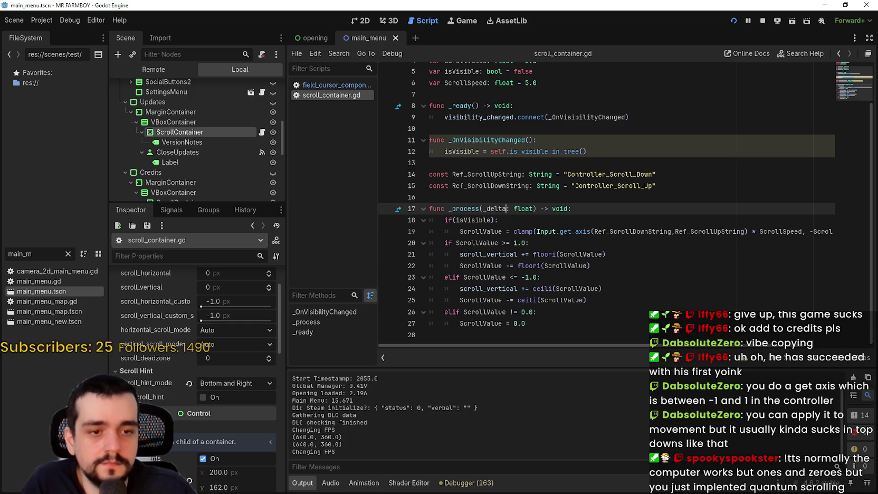
click(525, 176)
click(530, 161)
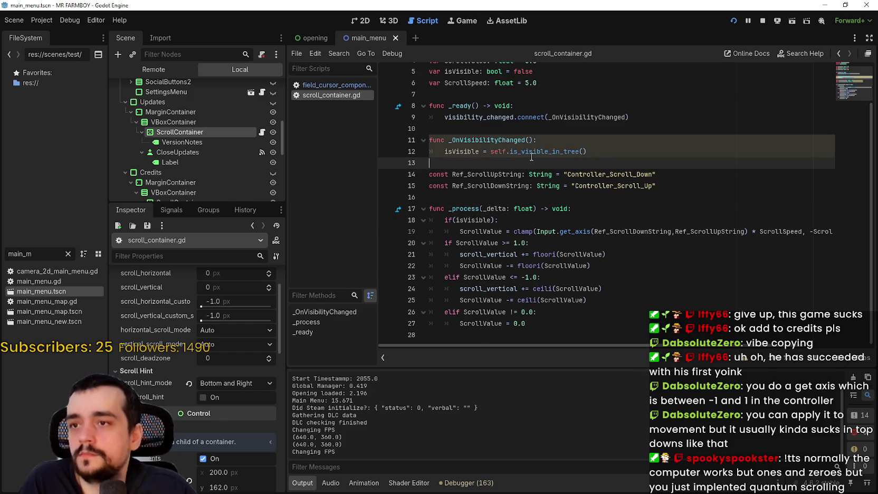
scroll(804, 268, up, 2)
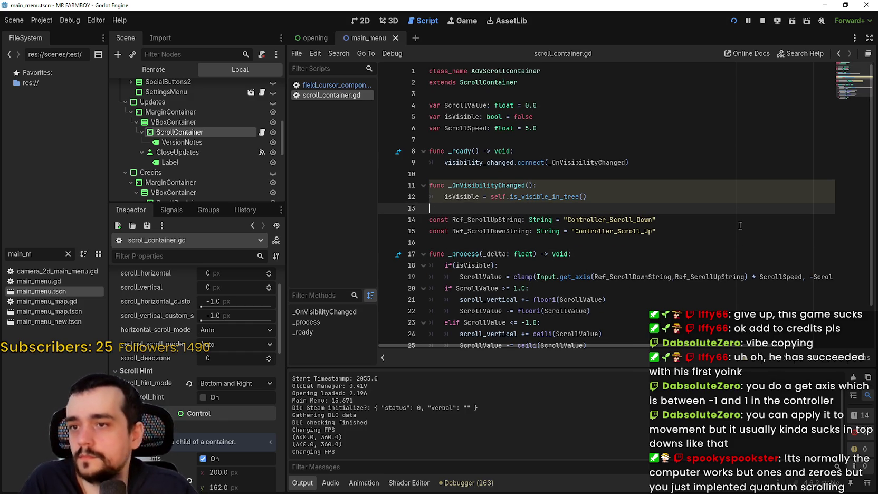
Highlight isVisible's uses and enlarge the Scene tree to show the Credits children
double_click(448, 196)
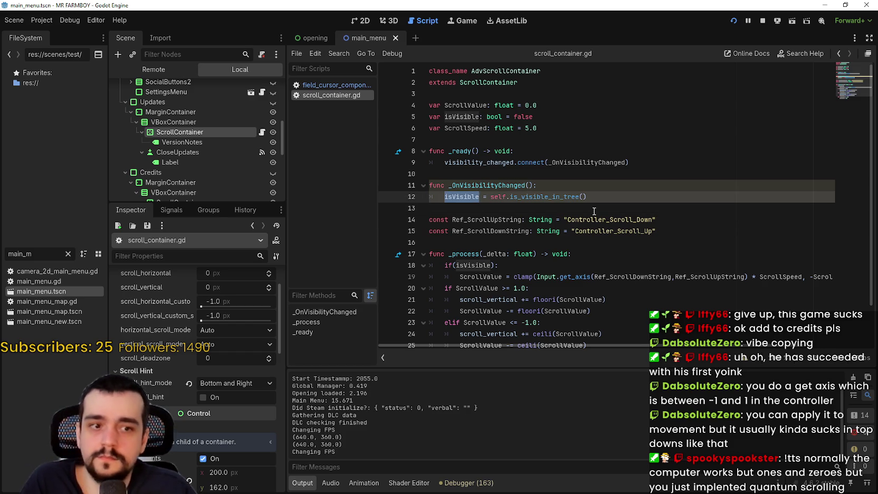
scroll(469, 182, down, 1)
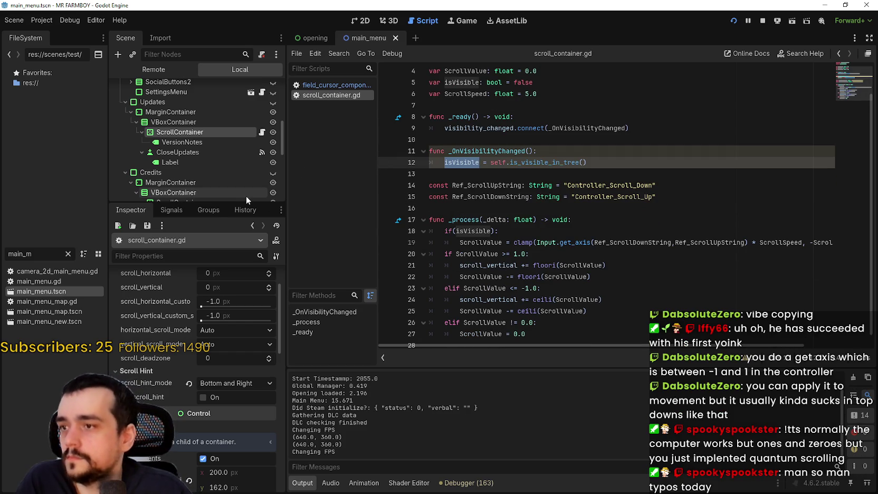
drag(246, 200, 247, 234)
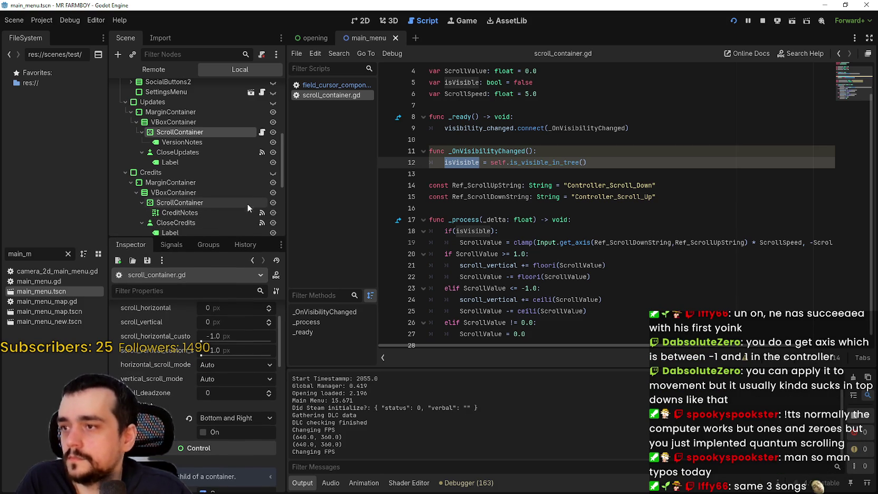
click(718, 170)
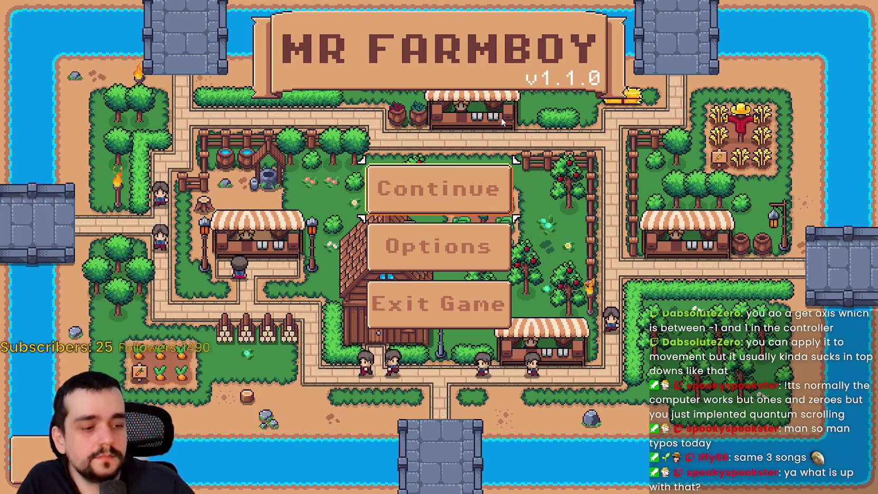
Continue from the MR FARMBOY title screen and load Save 1 (Normal)
key(Return)
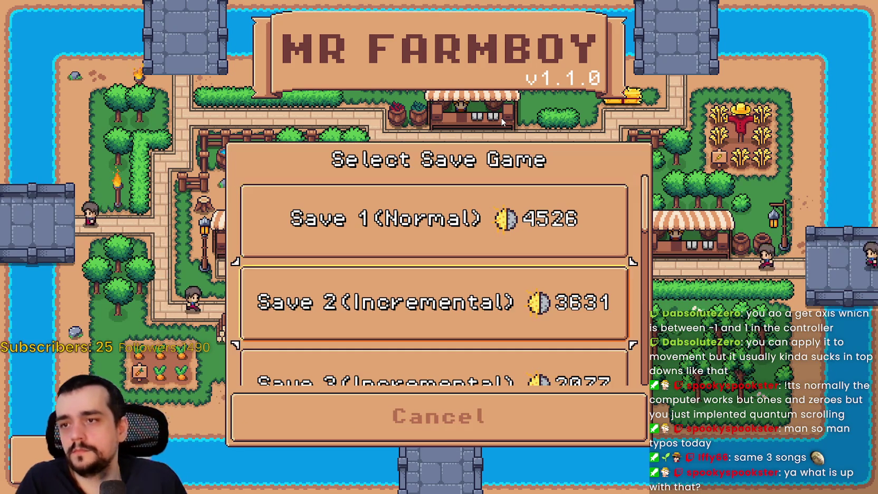
key(Return)
key(Return)
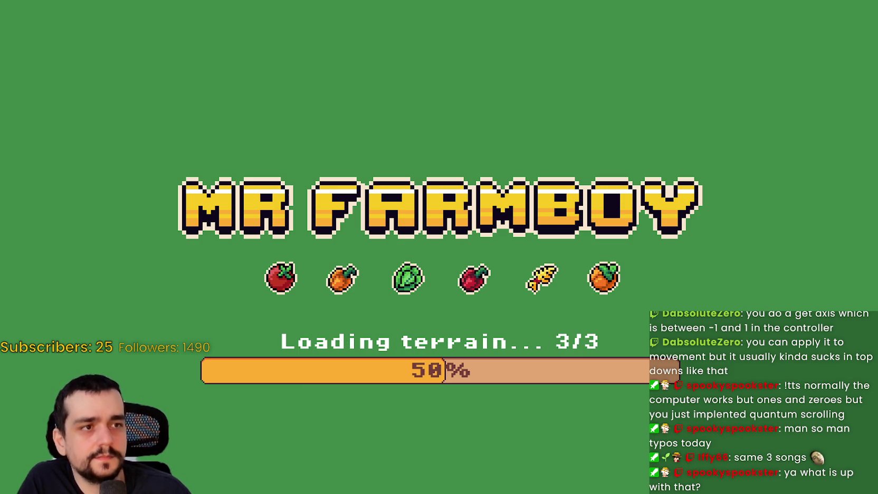
scroll(597, 292, down, 8)
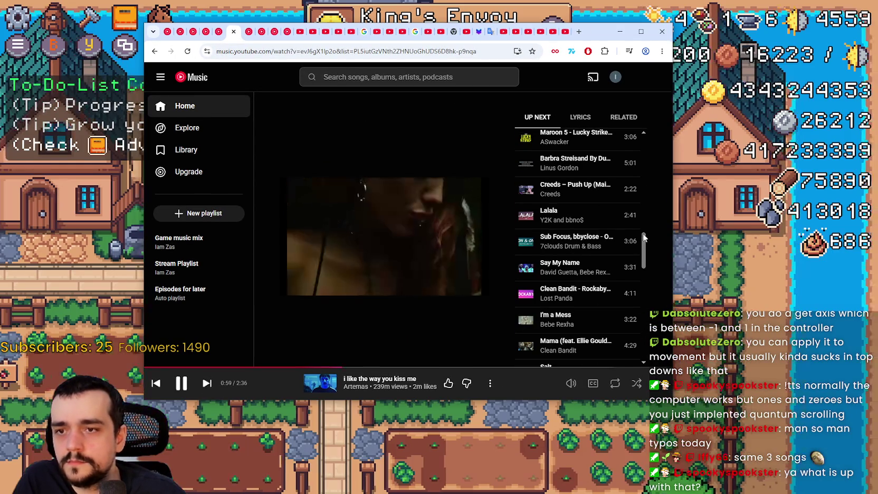
Scroll YouTube Music's Up Next queue, then drag the browser window off to the right
mouse_move(644, 248)
mouse_down()
mouse_move(648, 127)
mouse_move(654, 296)
mouse_move(636, 68)
mouse_move(618, 295)
mouse_up()
scroll(621, 306, up, 5)
drag(606, 22, 877, 43)
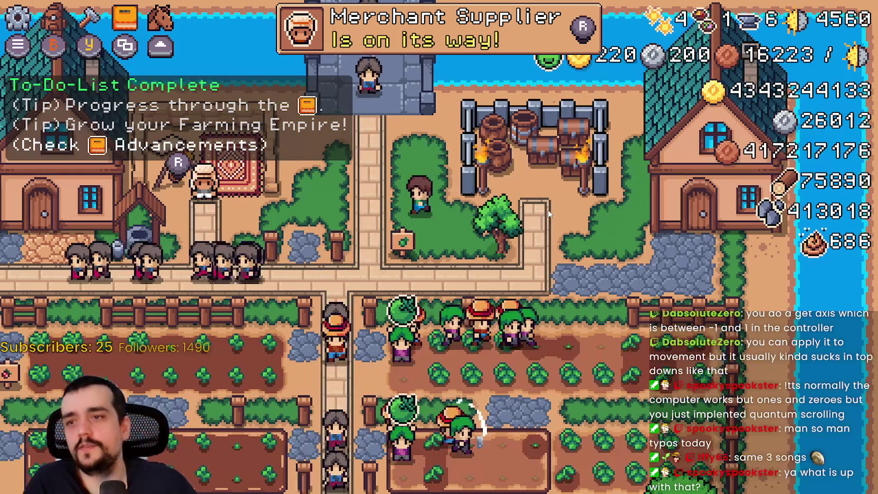
Walk to the merchant to view the Merchant Seller shop, then read the King's Outpost sign
scroll(547, 209, up, 2)
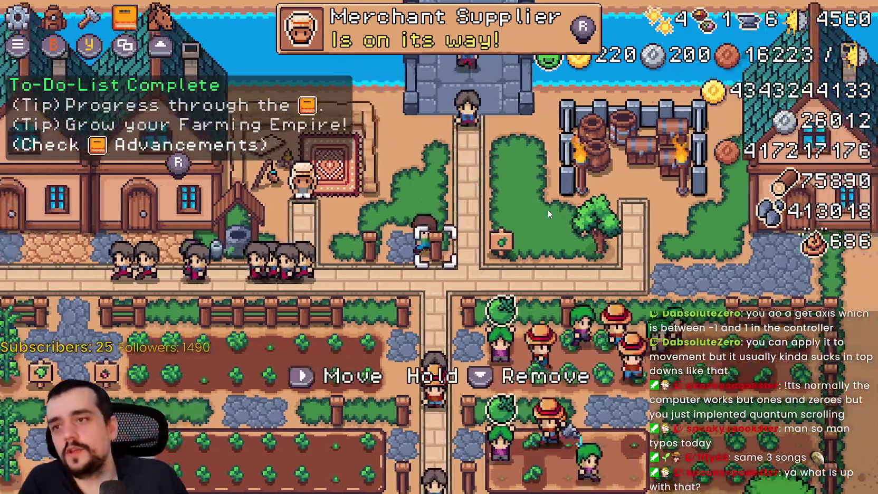
key(w)
key(e)
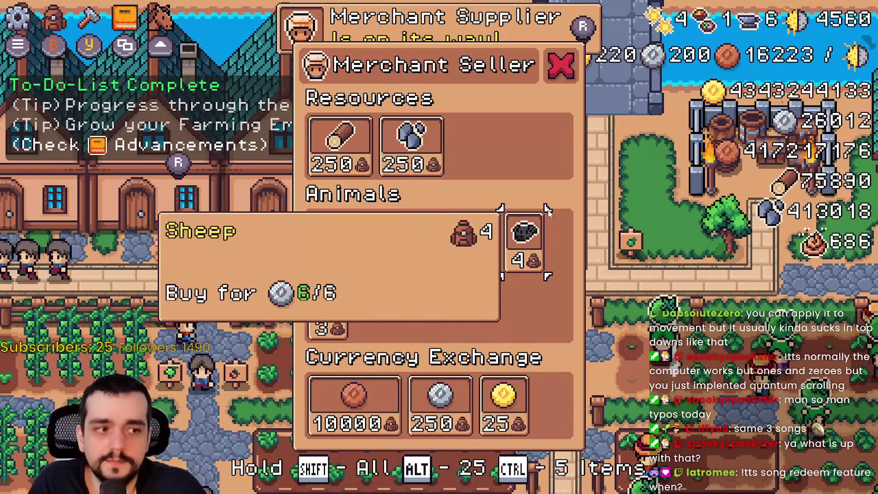
key(Escape)
key(d)
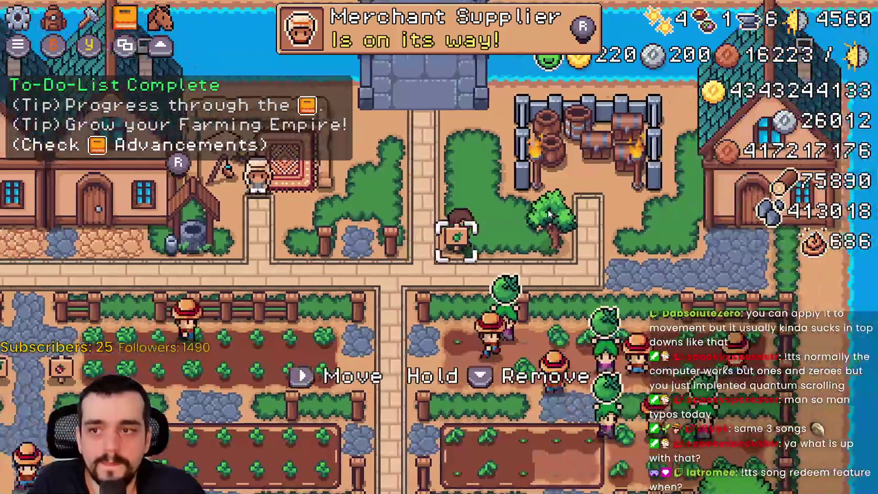
key(e)
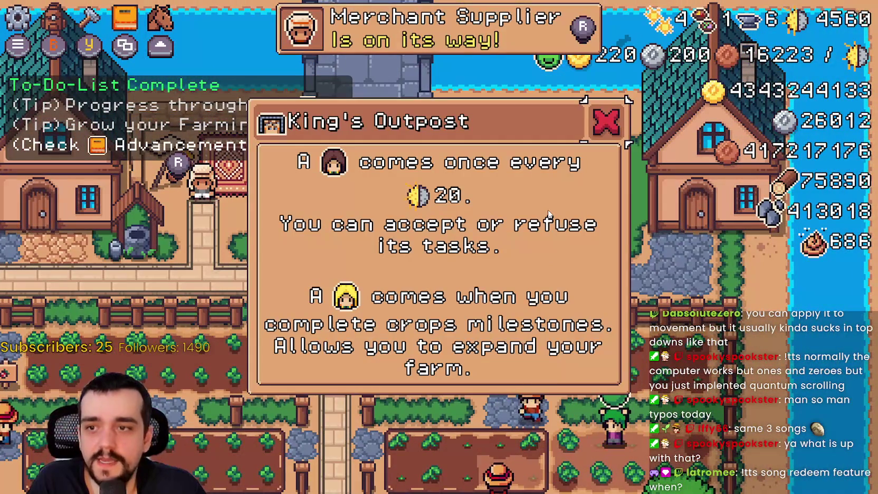
key(Escape)
Walk up to the house and browse its hirable workers, upgrades and Farmer bed panel
key(d)
key(e)
key(Escape)
key(d)
key(w)
key(e)
key(s)
key(s)
key(s)
key(w)
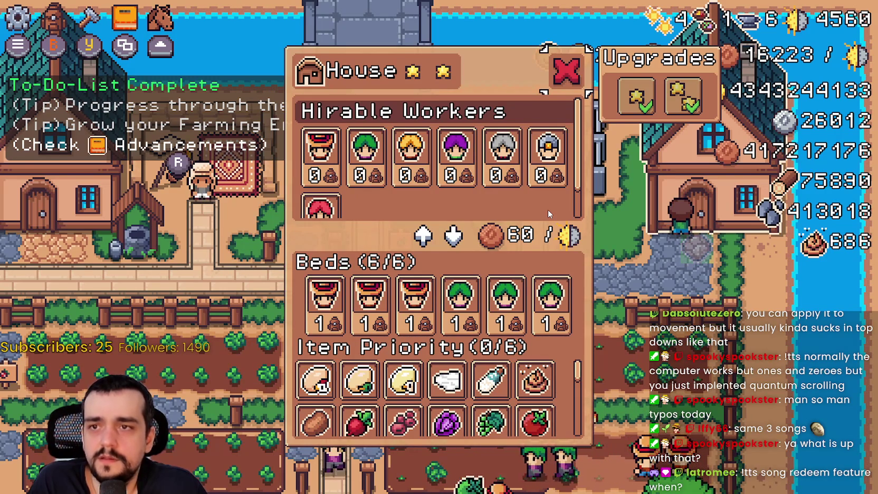
key(d)
key(d)
key(s)
key(s)
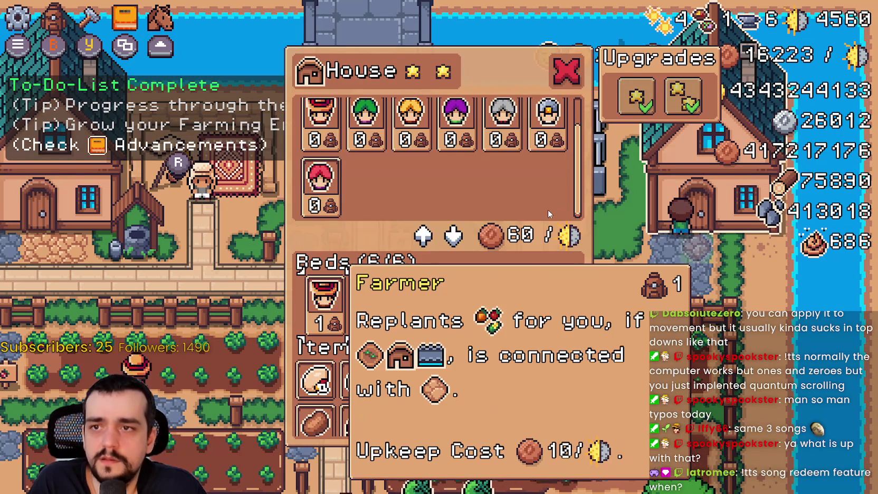
key(Escape)
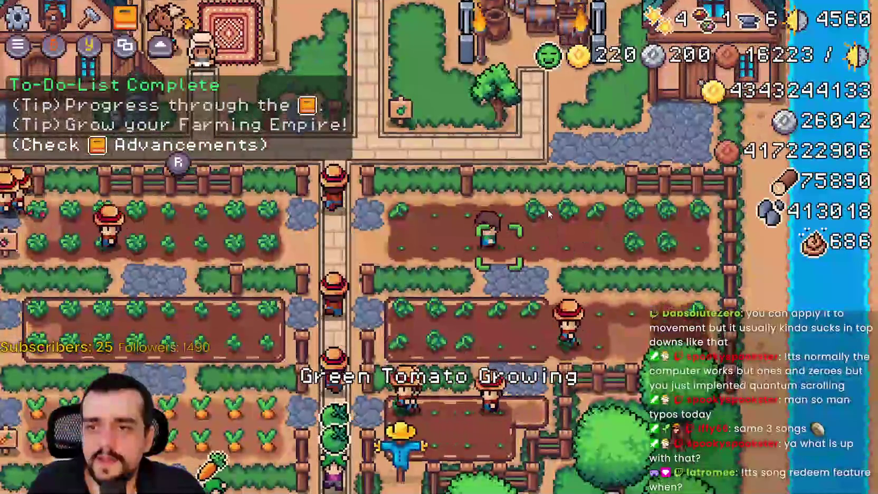
Walk back along the village path and view the Advancements panel
key(a)
key(w)
key(d)
key(Tab)
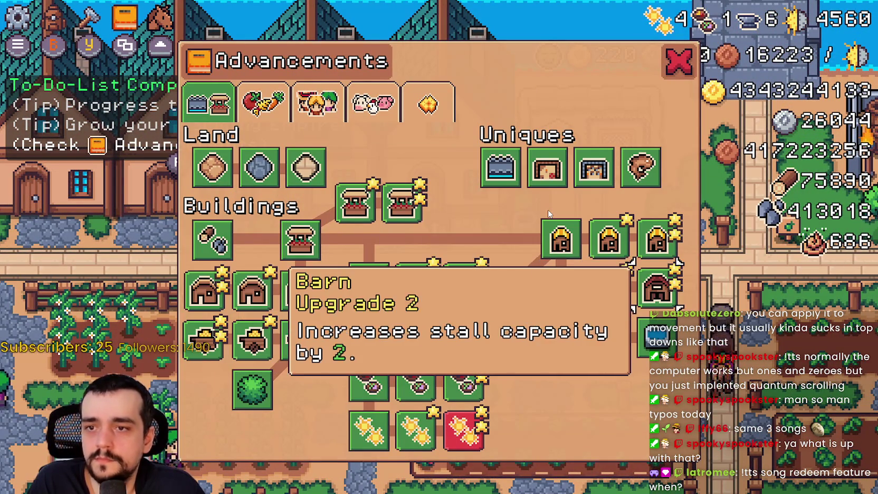
key(Tab)
Walk through the strawberry fields and road, then pause and choose Quit Game
key(s)
key(d)
key(d)
key(w)
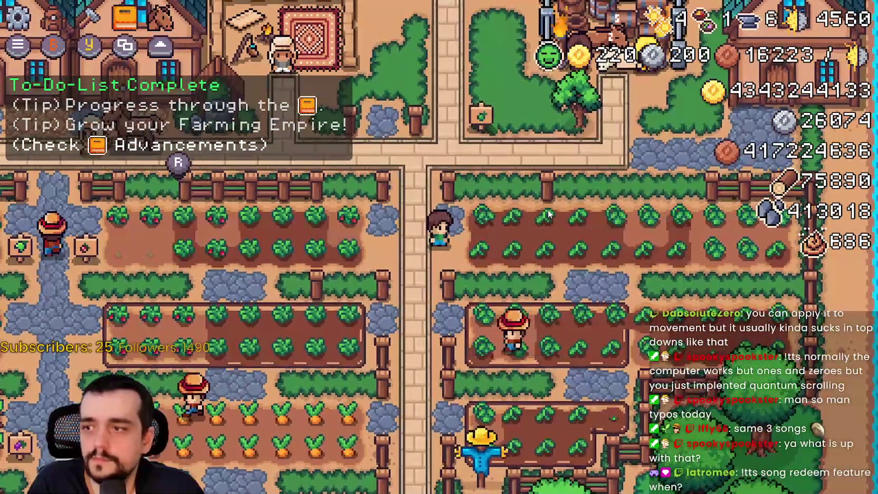
key(w)
key(s)
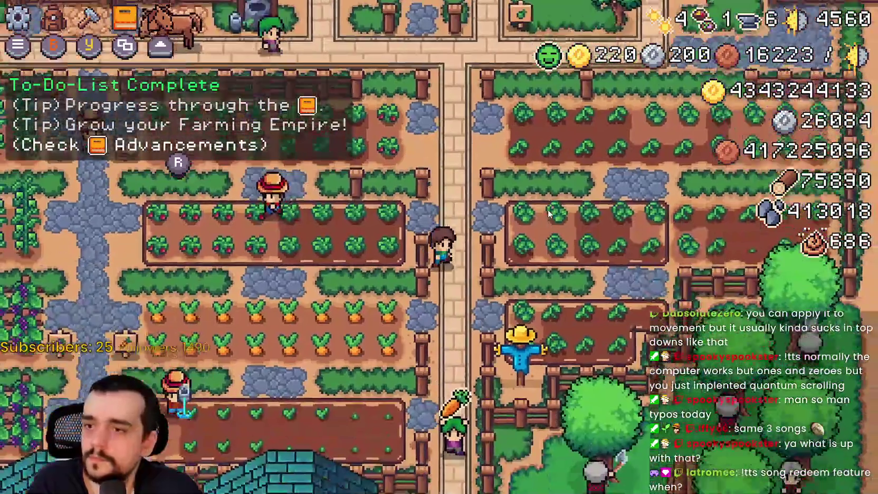
key(Escape)
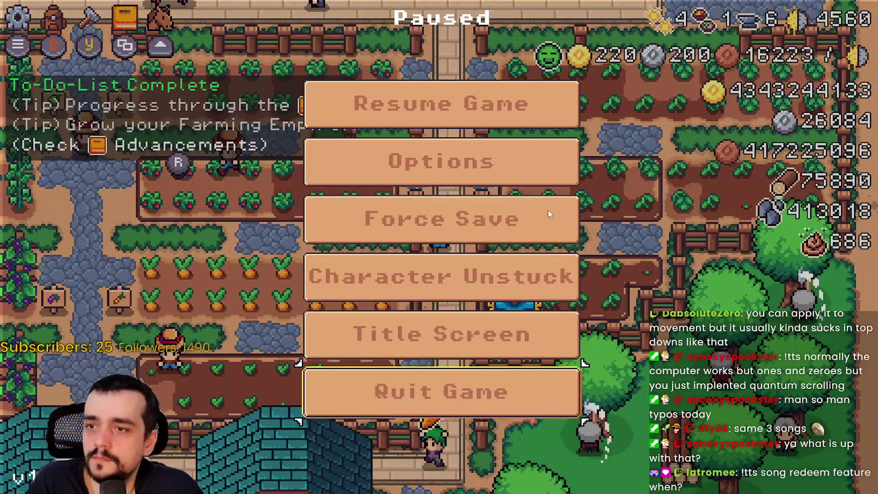
key(Return)
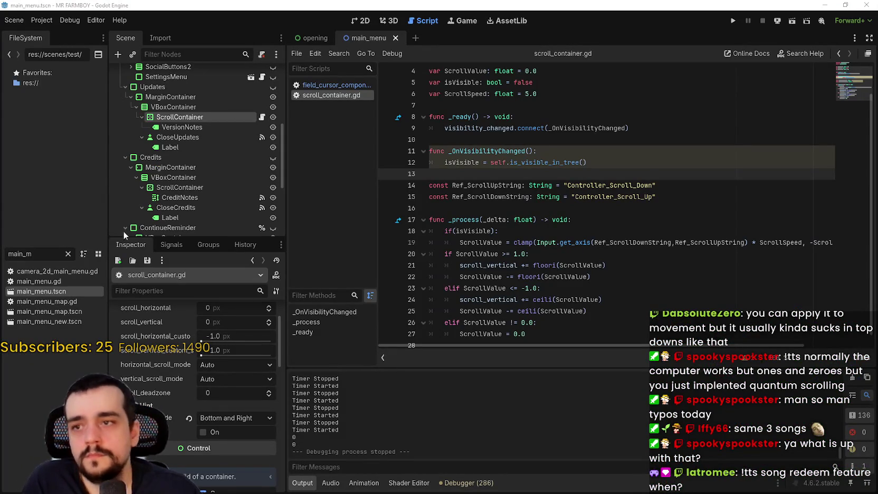
Place the caret on the script's empty last line
click(453, 210)
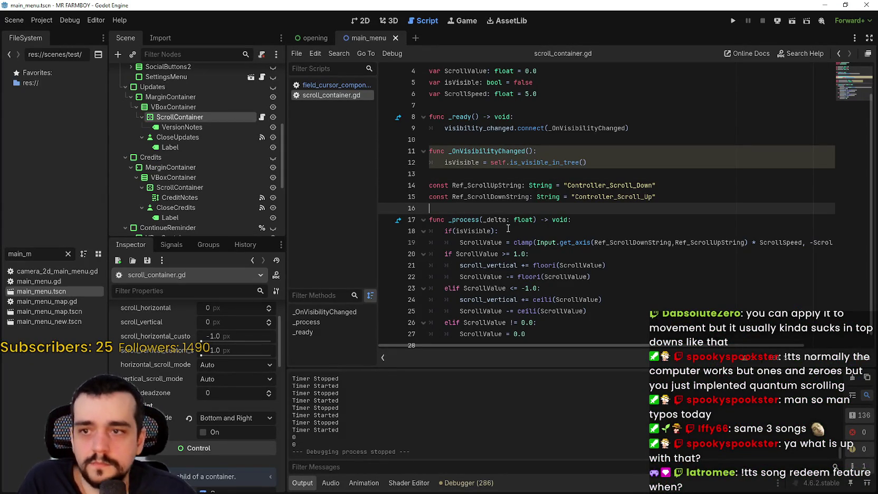
scroll(505, 230, down, 1)
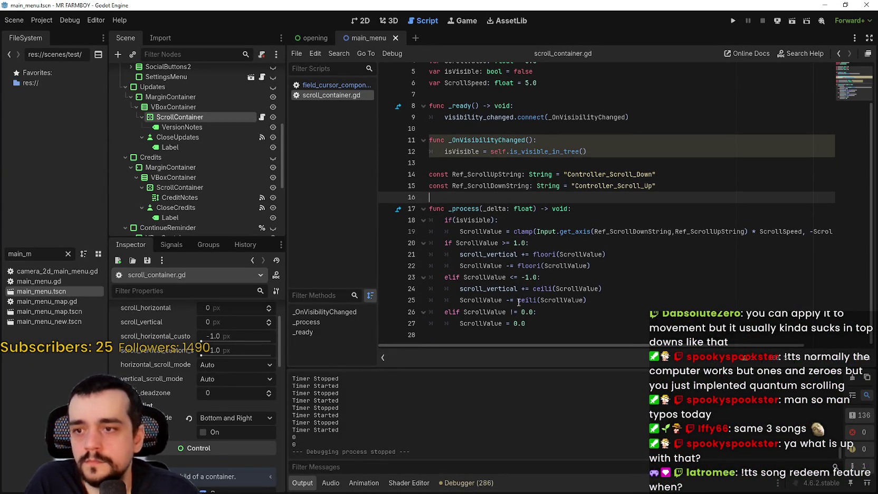
click(540, 313)
click(546, 323)
click(546, 334)
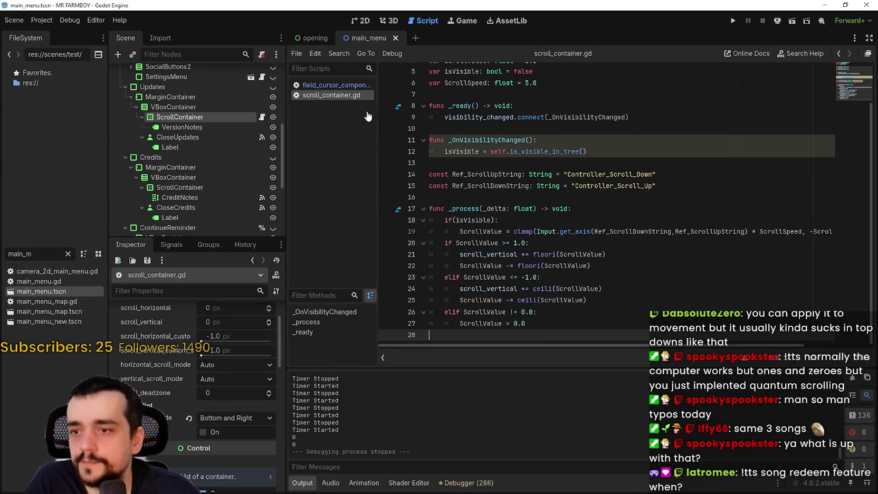
Open Project Settings at the Input Map and enable Show Built-in Actions
click(42, 21)
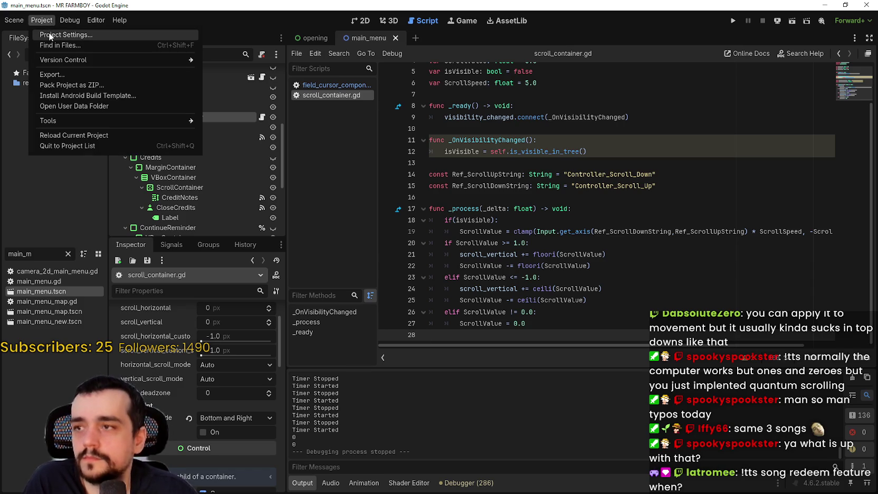
click(50, 35)
scroll(477, 226, up, 5)
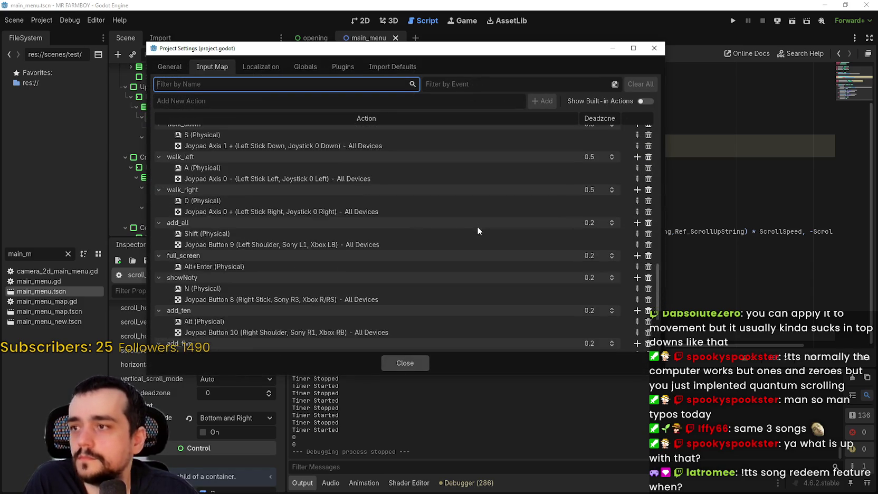
mouse_move(657, 300)
mouse_down()
mouse_move(658, 348)
mouse_move(663, 132)
mouse_move(658, 336)
mouse_up()
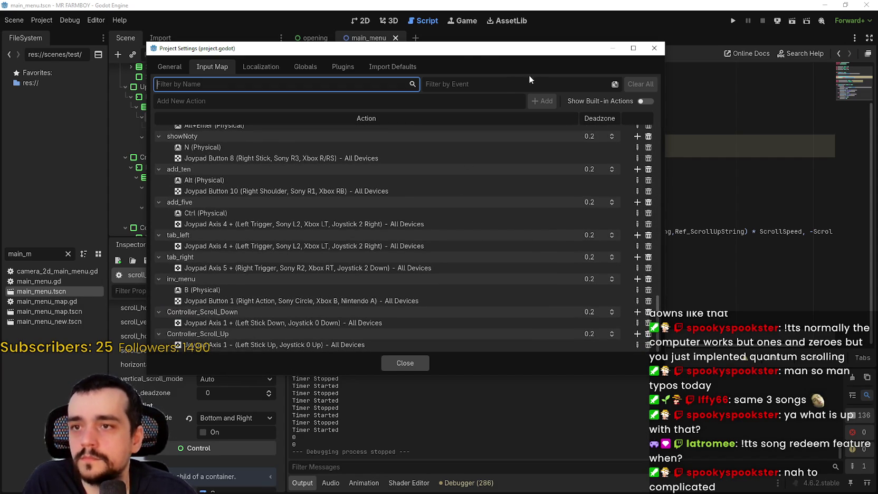
drag(466, 51, 560, 71)
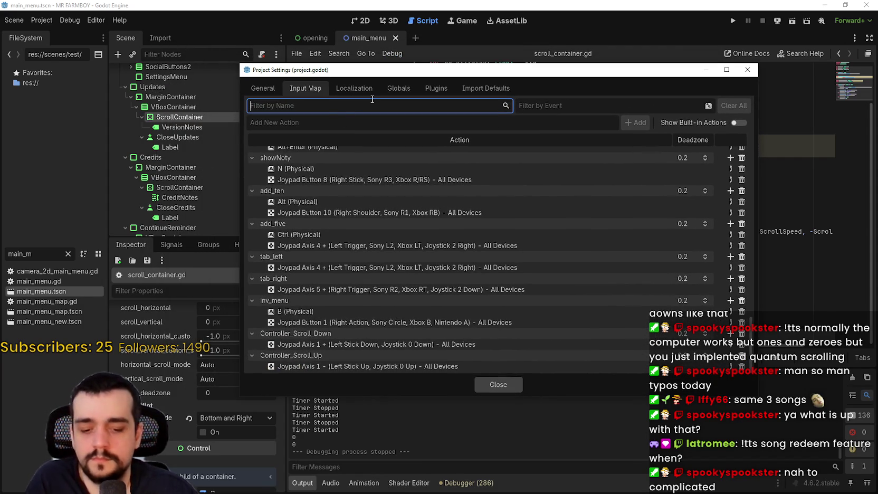
click(739, 123)
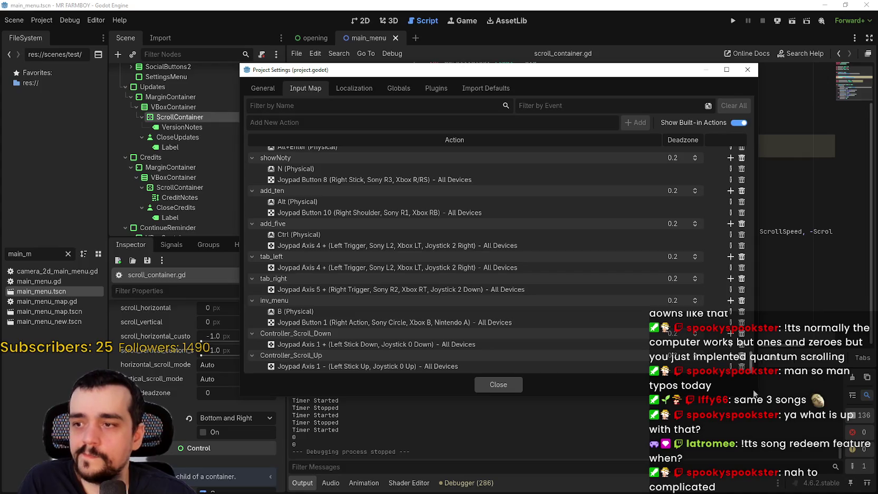
Inspect ui_left's D-pad event, try reverting ui_left, ui_right and ui_up, then undo those reverts
mouse_move(755, 386)
mouse_down()
mouse_move(773, 269)
mouse_move(766, 150)
mouse_up()
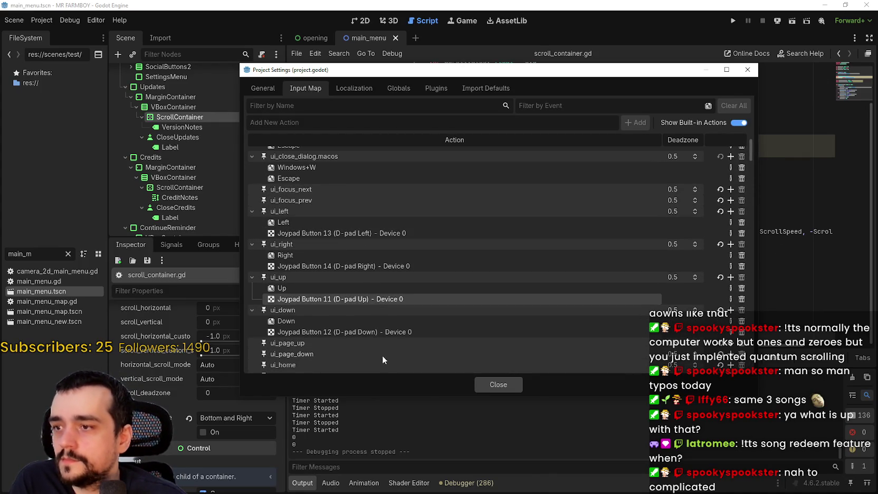
click(394, 232)
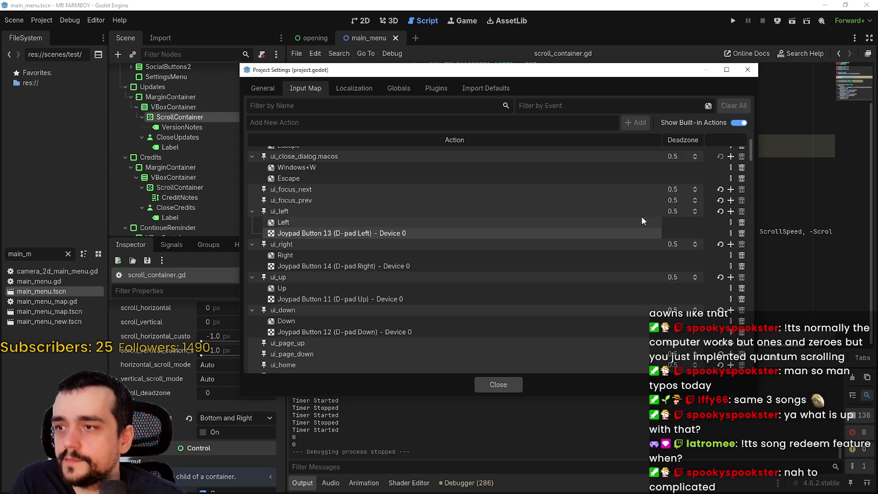
click(719, 211)
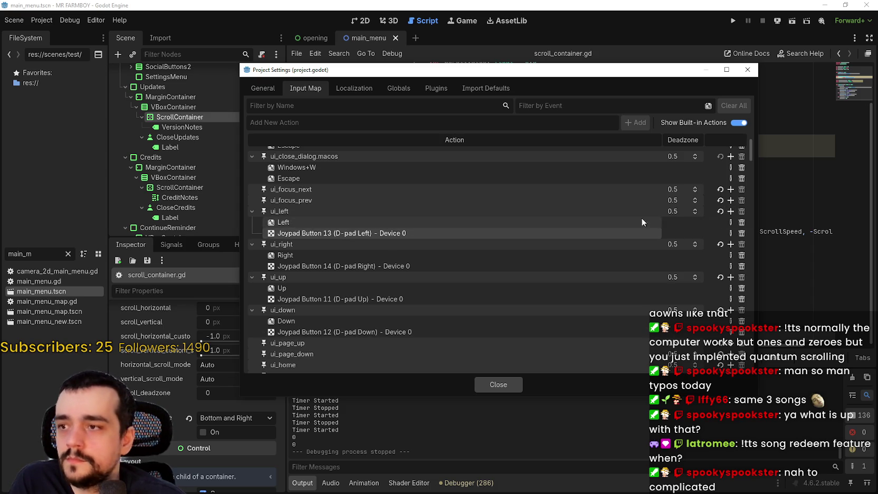
click(719, 212)
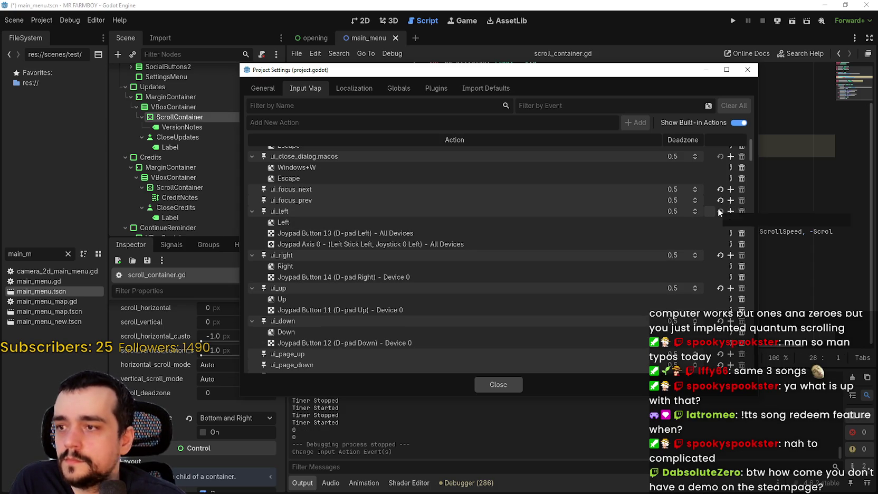
click(720, 255)
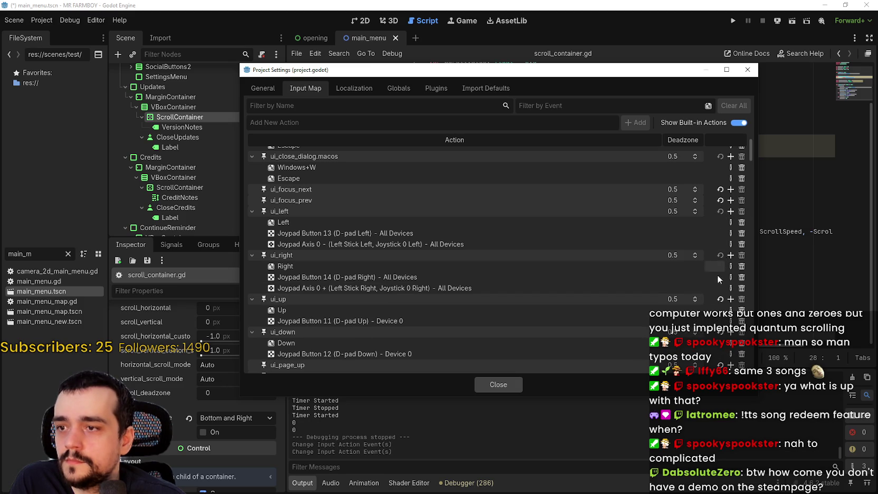
click(721, 299)
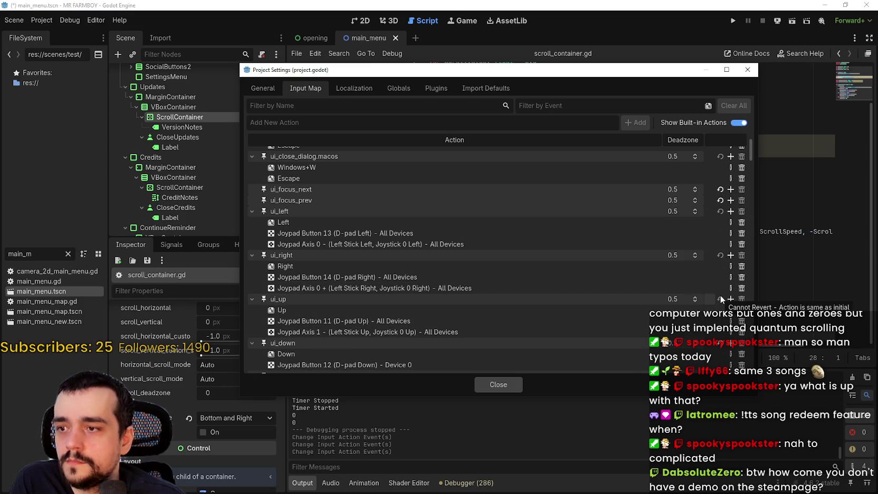
key(ctrl+z)
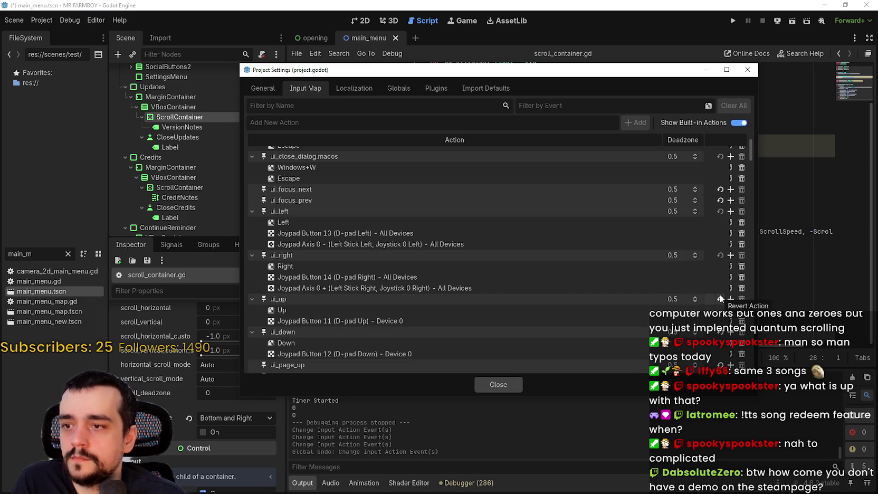
key(ctrl+z)
key(ctrl+z)
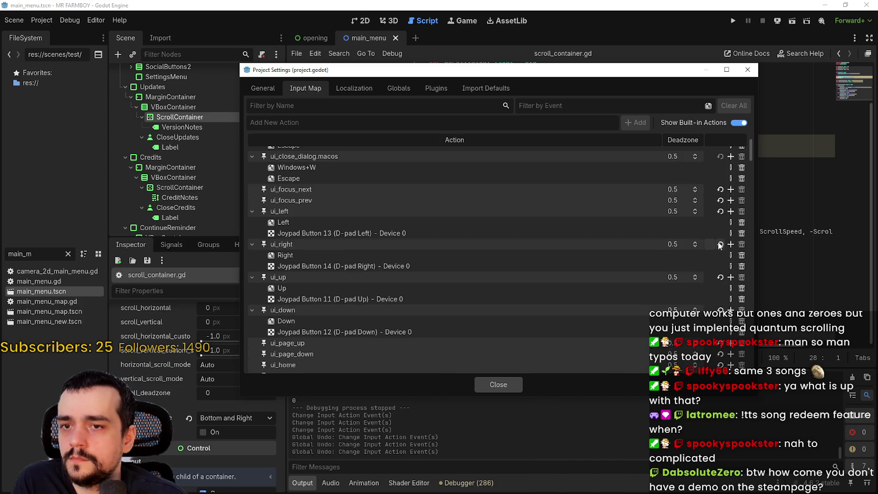
Revert ui_left, ui_right, ui_up and ui_down to defaults with left-stick axes, then run the game
click(719, 211)
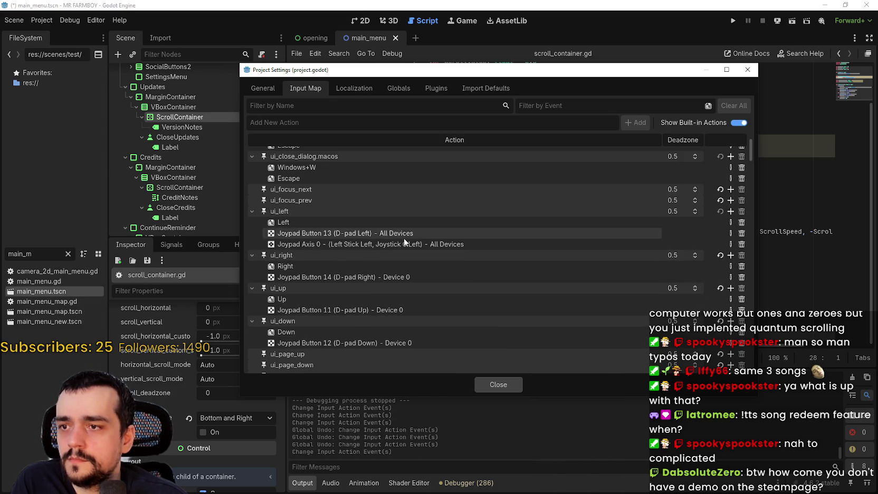
click(721, 255)
scroll(721, 276, down, 1)
click(720, 271)
scroll(708, 277, down, 1)
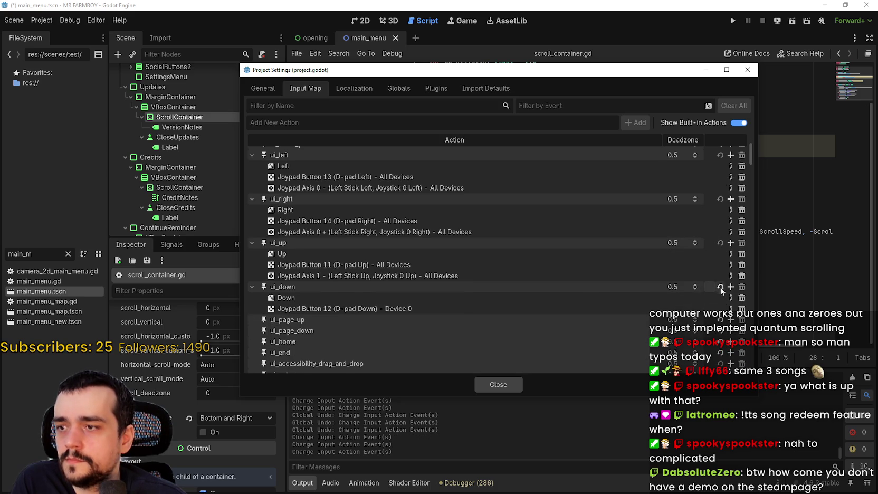
click(721, 288)
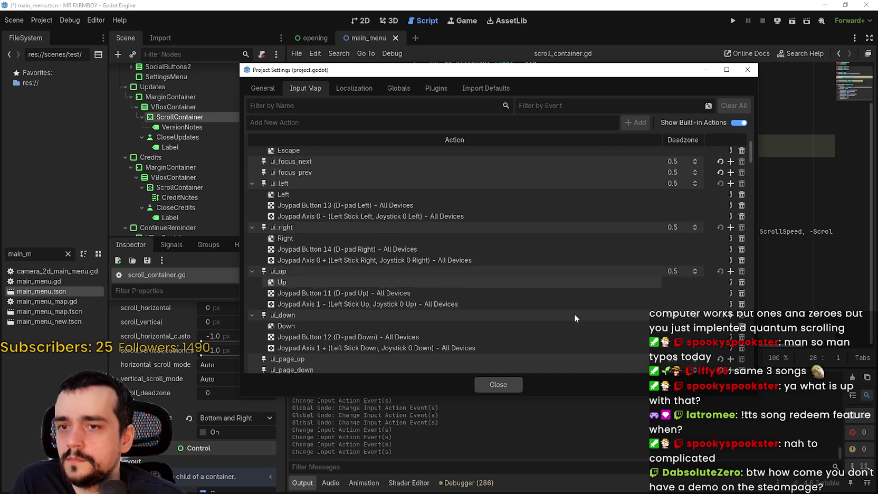
click(507, 385)
click(734, 24)
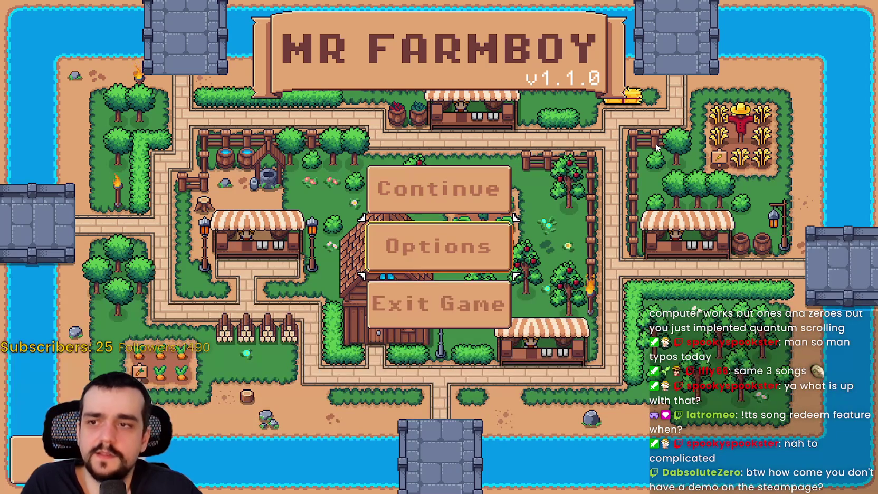
Move the title-menu focus down, then up onto Exit Game and Options
key(Down)
key(Up)
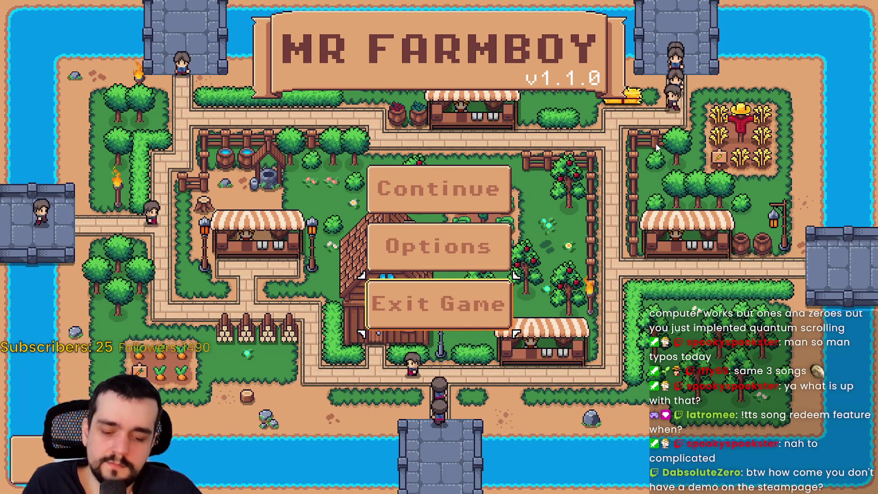
key(Up)
Open Options > Input > Change Keybinds
key(Return)
key(Right)
key(Right)
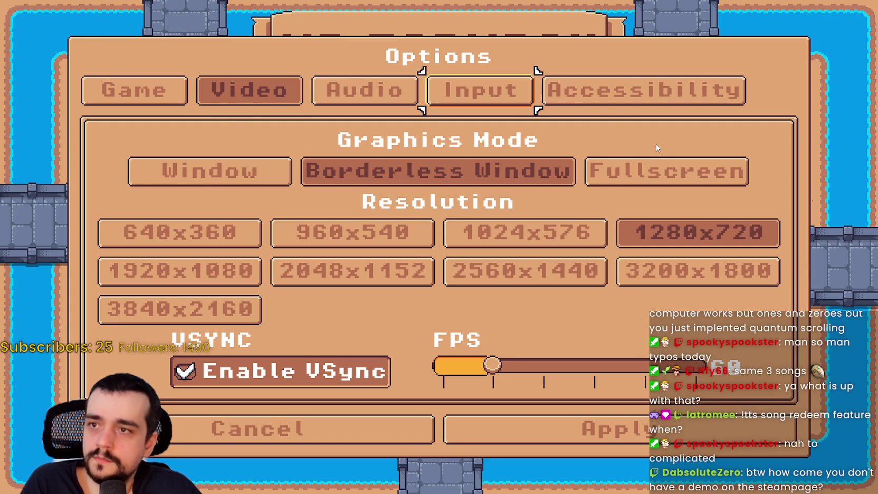
key(Return)
key(Down)
key(Return)
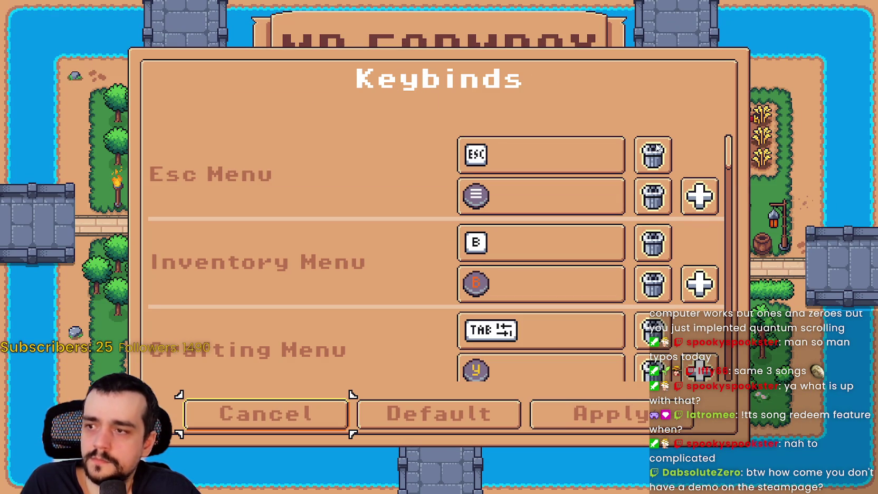
Step down the keybinds from Crafting Use through Building Remove, Character Roll, Zoom In, Move Down and Move Left
key(Up)
key(Down)
key(Down)
key(Down)
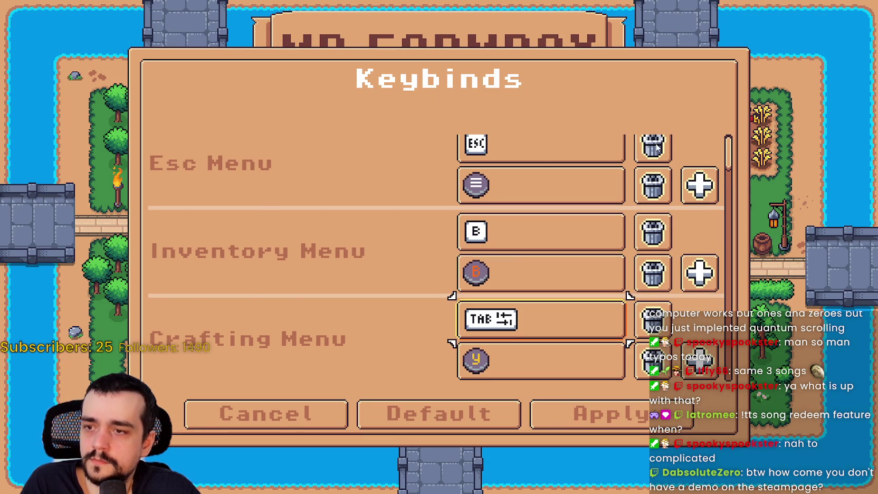
key(Down)
key(Down)
key(Down)
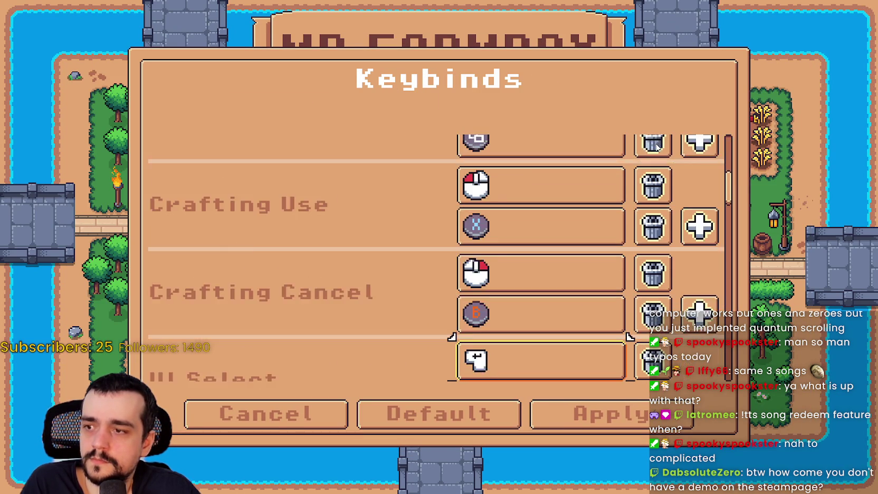
key(Down)
key(Down)
key(Down)
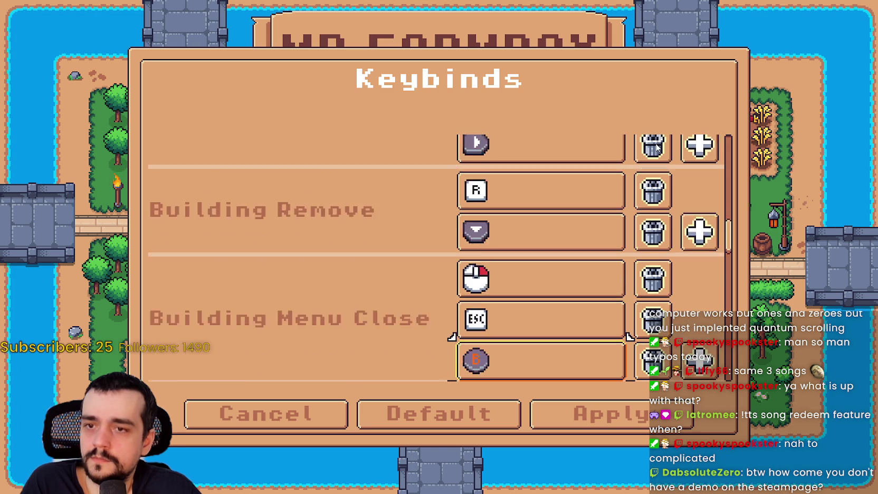
key(Down)
key(Down)
key(Down)
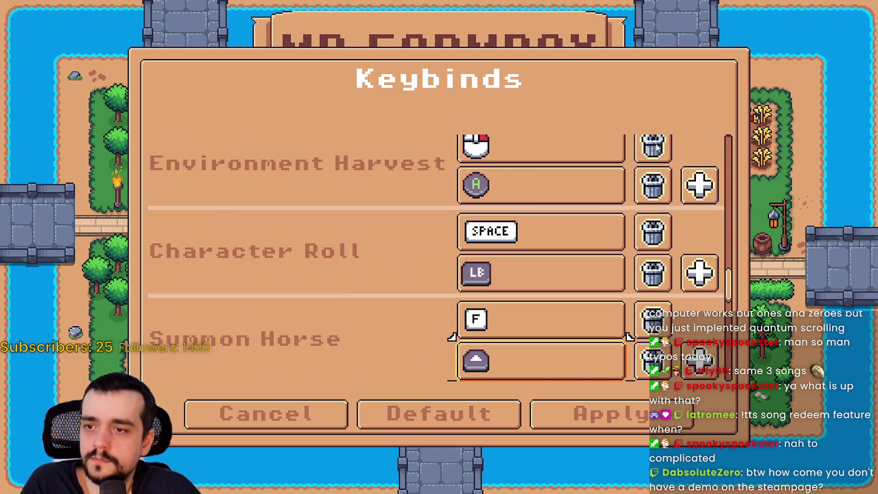
key(Down)
key(Down)
key(Down)
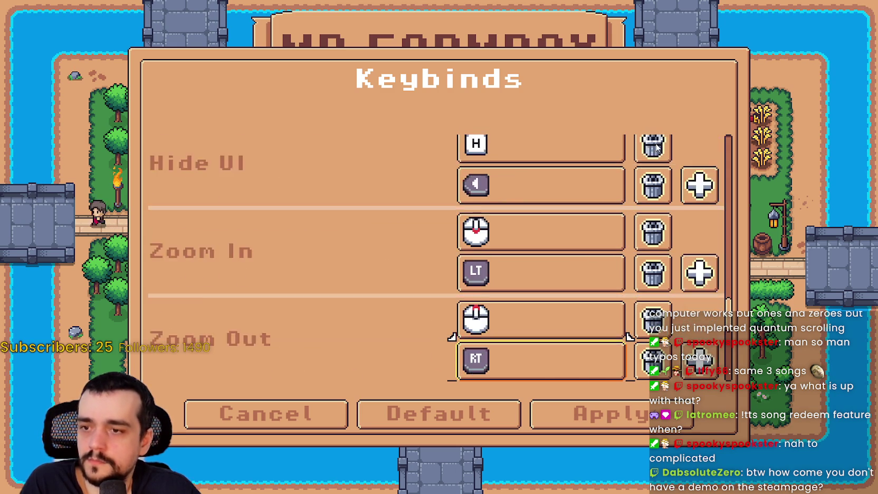
key(Down)
key(Down)
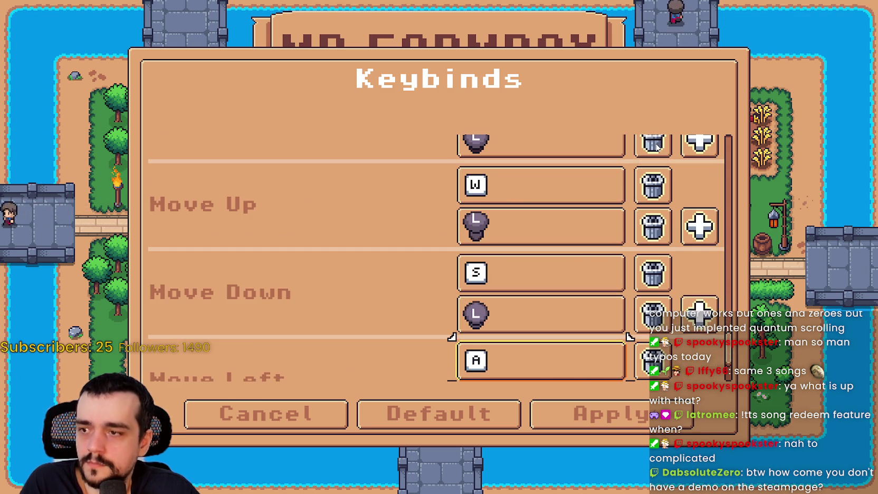
Check the Move Right, Zoom Out, Zoom In and Move Up bindings for L-stick entries
key(Down)
key(Down)
key(Down)
key(Right)
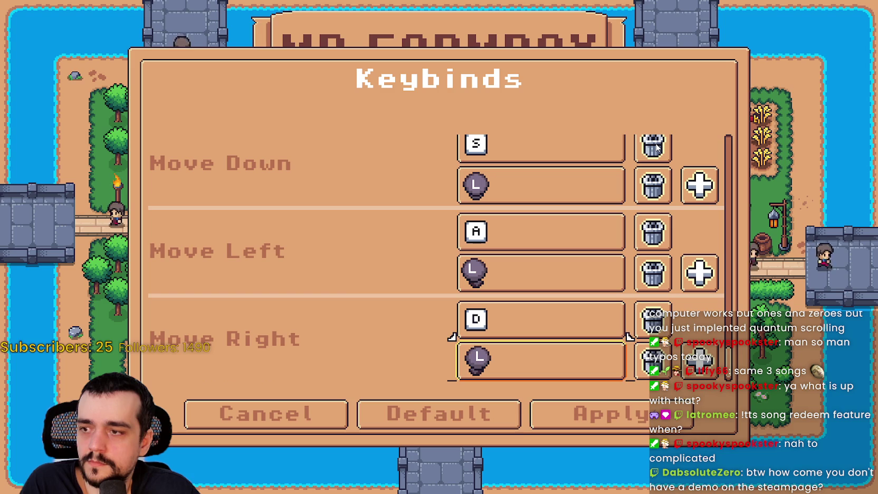
key(Up)
key(Up)
key(Up)
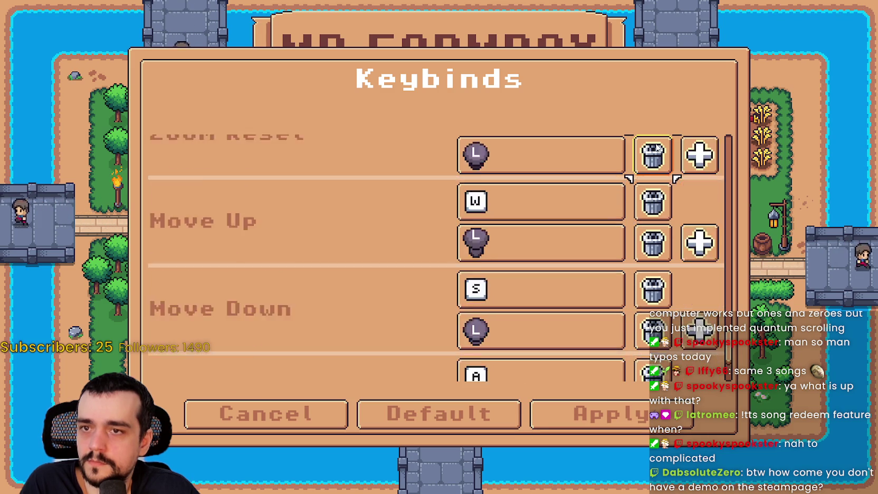
key(Up)
key(Up)
key(Down)
key(Left)
key(Down)
key(Down)
key(Down)
key(Down)
key(Down)
key(Down)
key(Down)
key(Down)
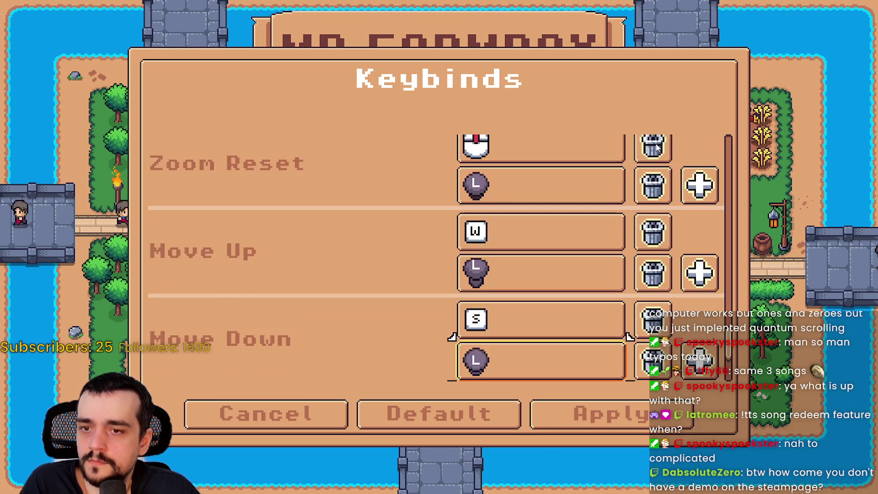
Cancel the keybinds list, close Options and load the first save
key(Escape)
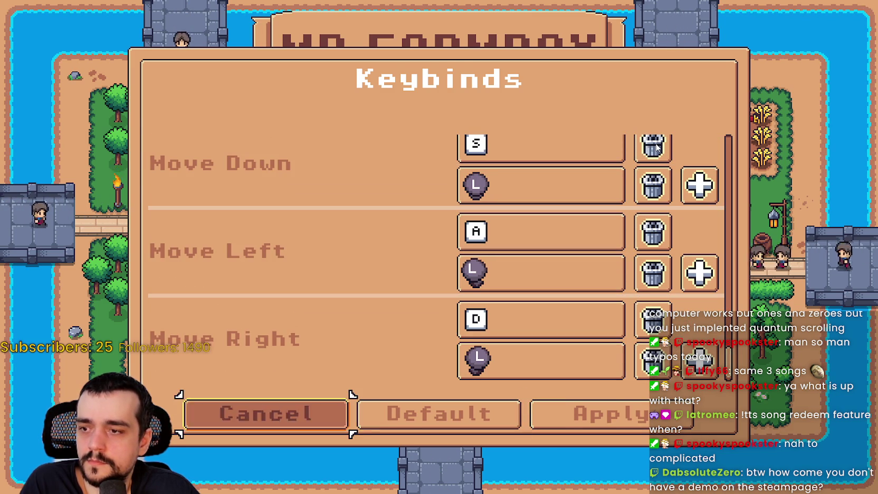
key(Escape)
key(Return)
key(Return)
key(Return)
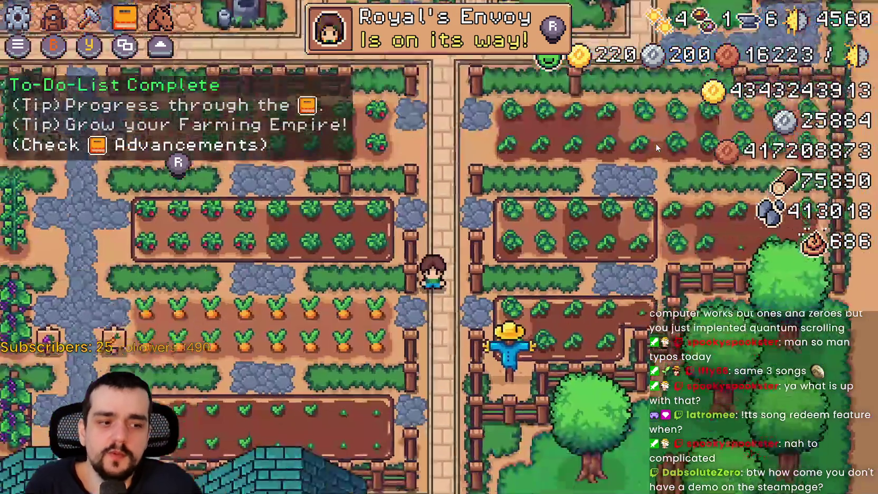
Zoom the camera in and out on the loaded farm
scroll(657, 148, down, 5)
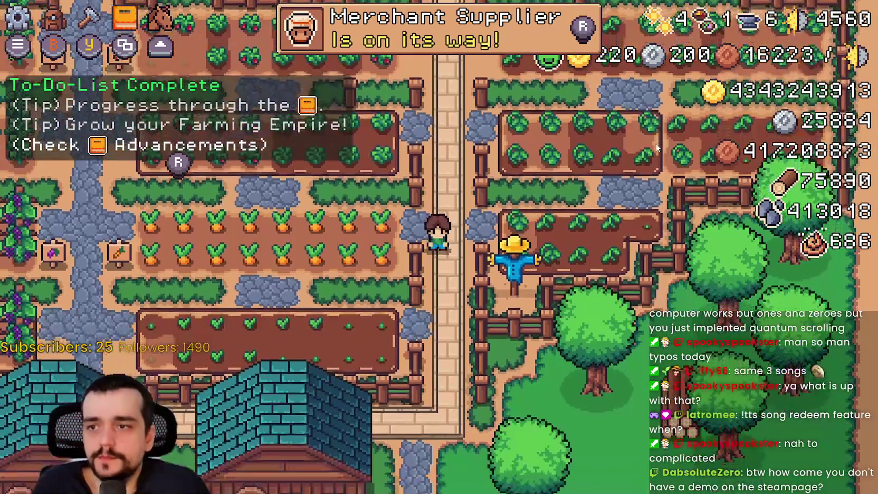
scroll(657, 147, down, 3)
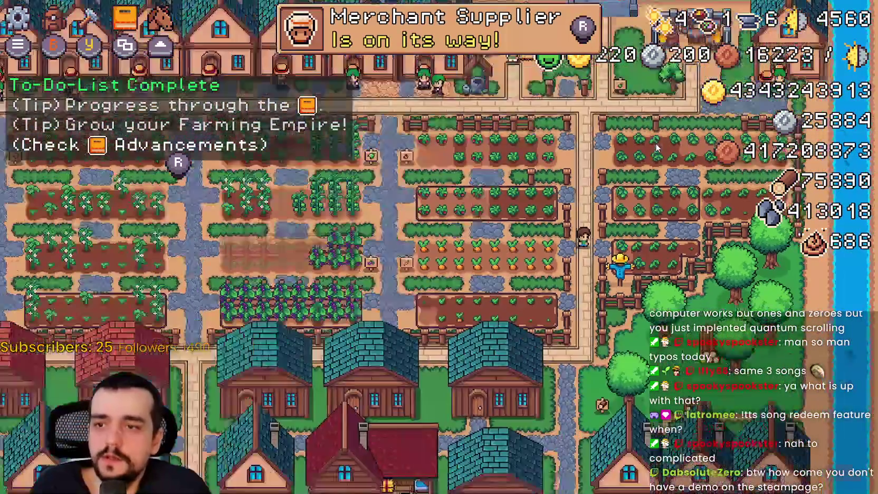
scroll(657, 147, up, 6)
scroll(658, 148, down, 5)
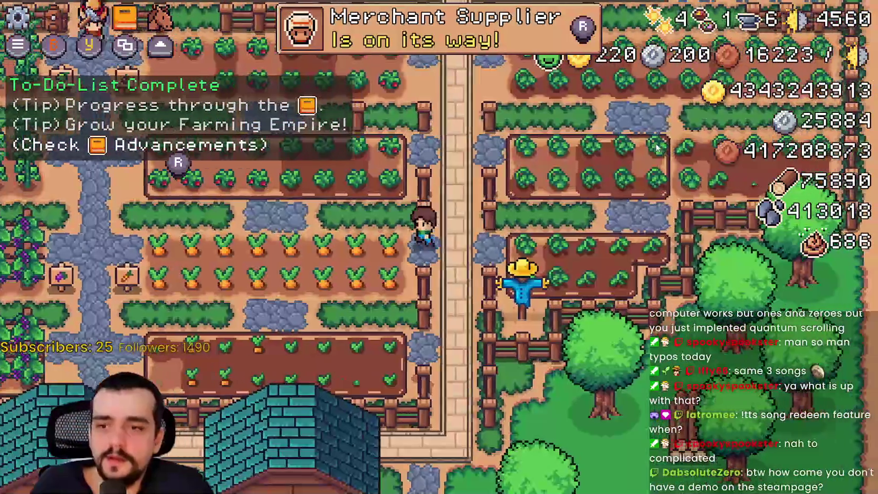
scroll(657, 148, down, 5)
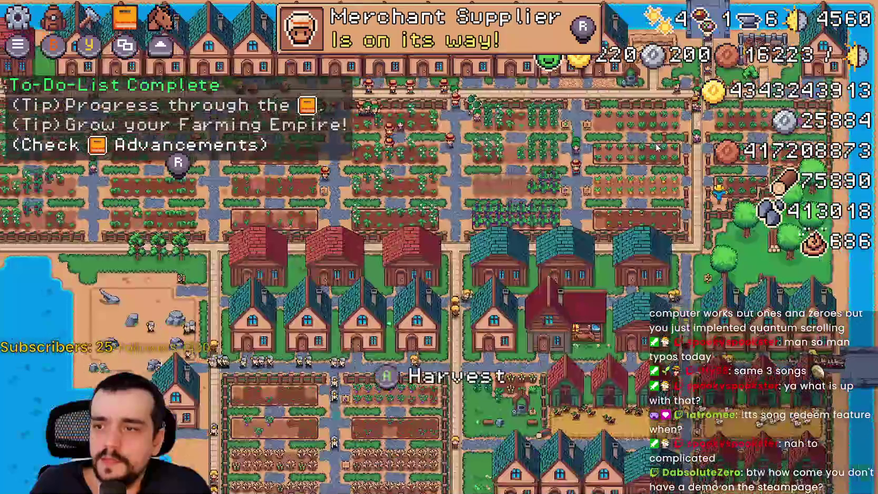
scroll(657, 148, up, 6)
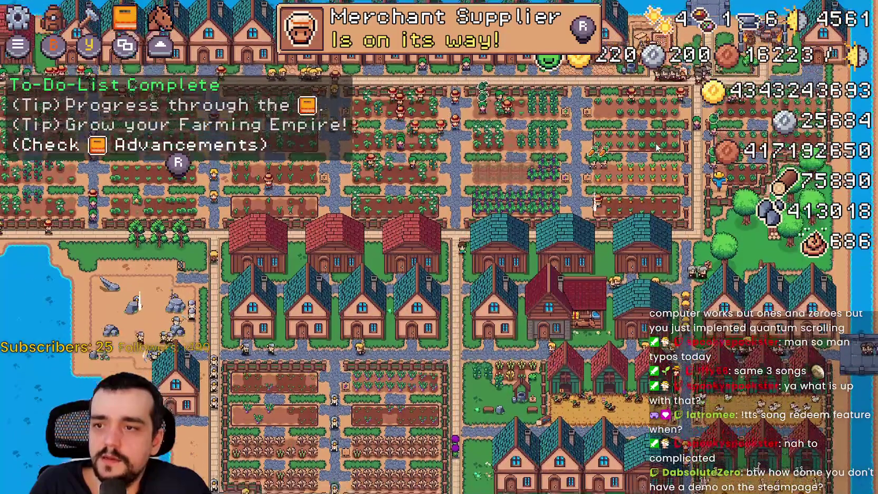
Walk right to view the house worker panel, then the coop panel's food list down to Garlic
key(d)
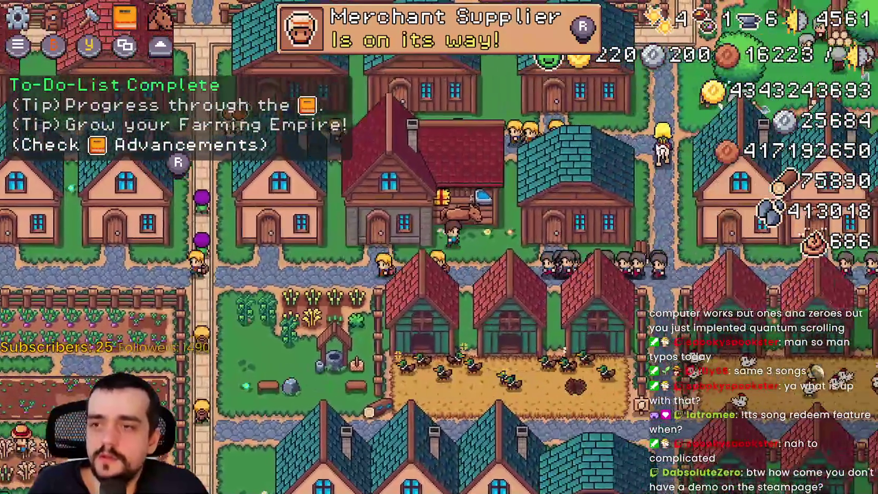
key(d)
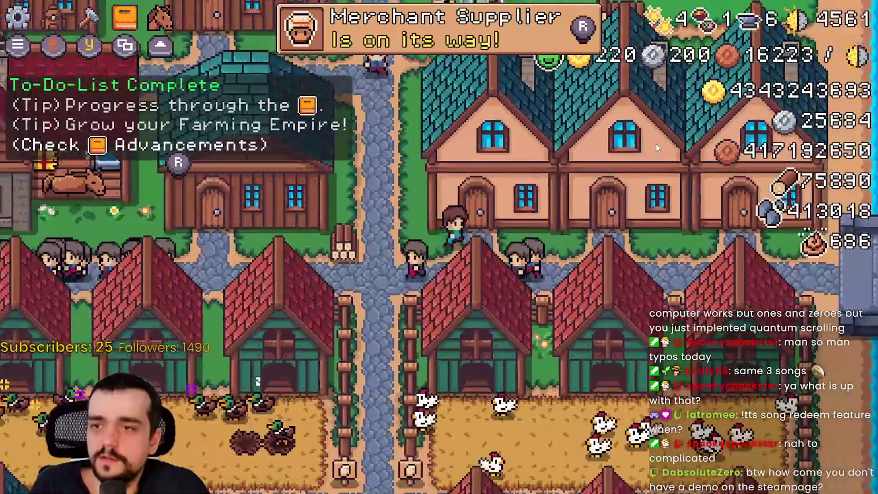
click(658, 148)
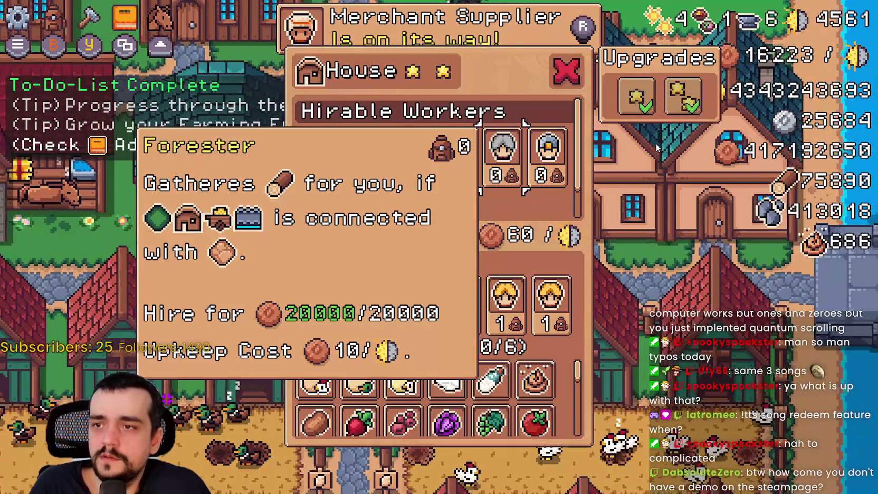
key(Escape)
key(s)
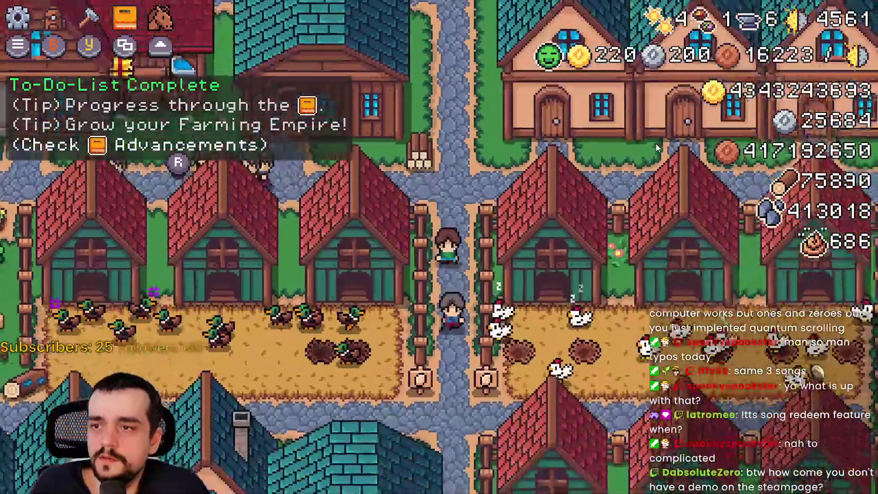
click(656, 143)
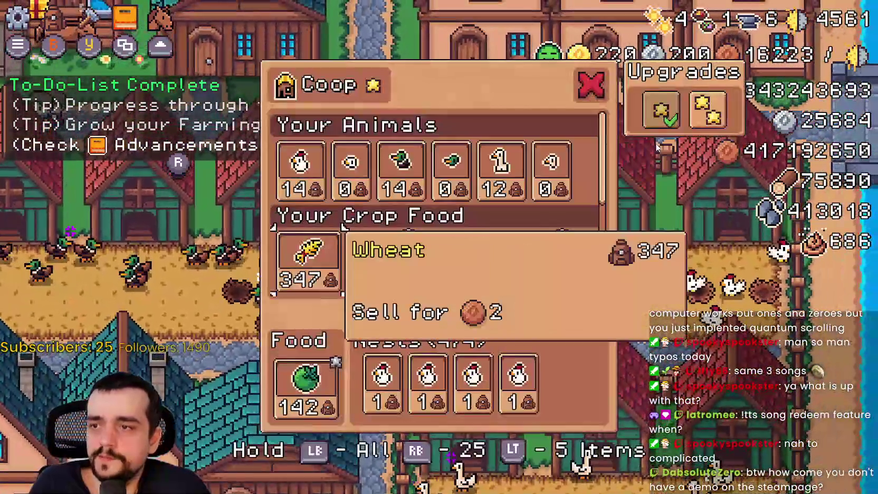
key(s)
key(s)
key(s)
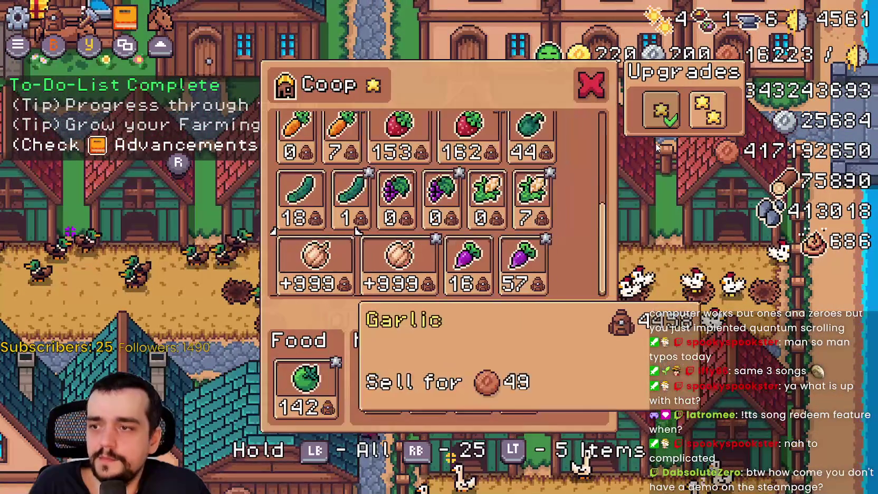
key(Escape)
Walk up to the houses and step through the hirable worker cards from the Farmer
key(w)
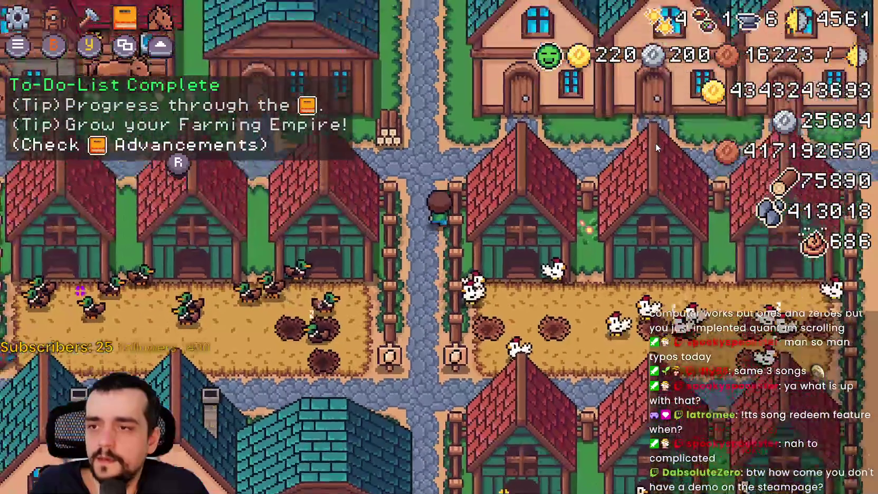
key(w)
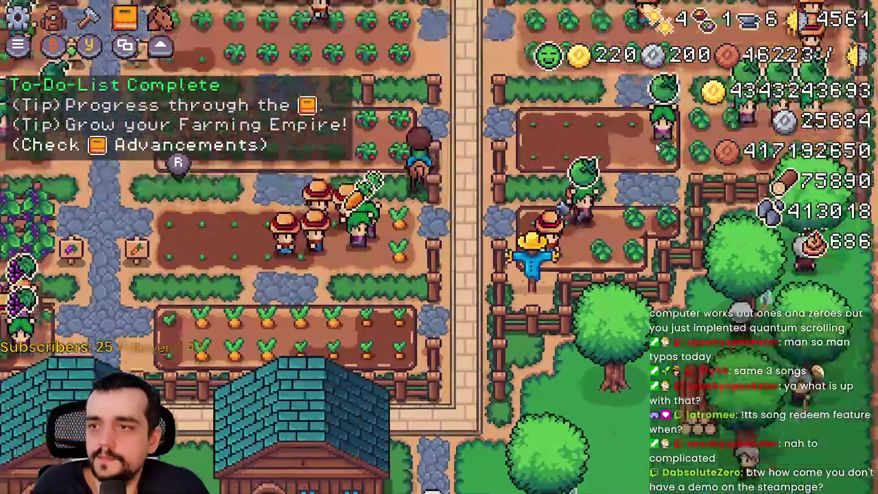
key(w)
key(e)
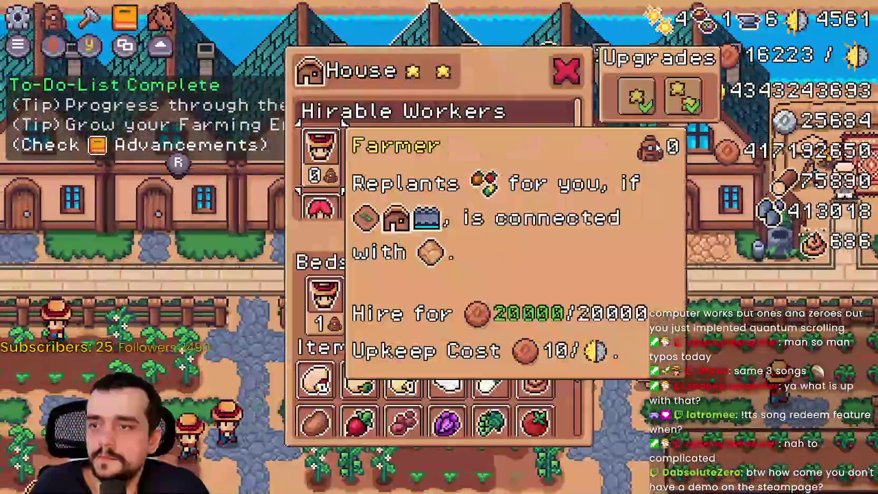
key(Right)
key(Right)
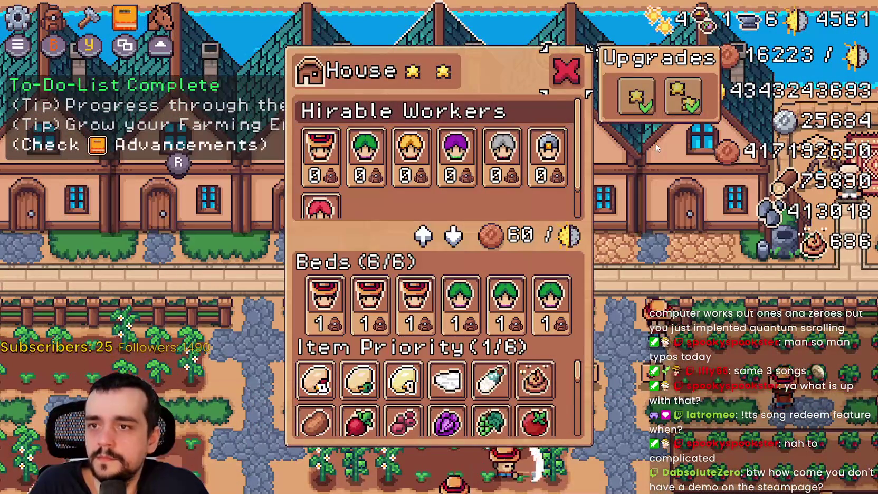
key(e)
key(e)
key(e)
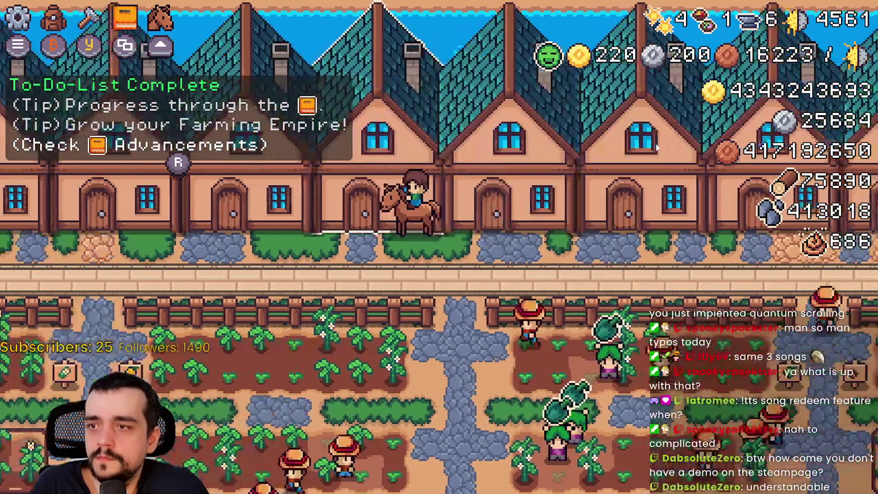
key(e)
Ride to the merchant stall to view the Merchant Seller panel and the inventory
key(d)
key(e)
key(e)
key(i)
key(i)
key(i)
key(s)
key(i)
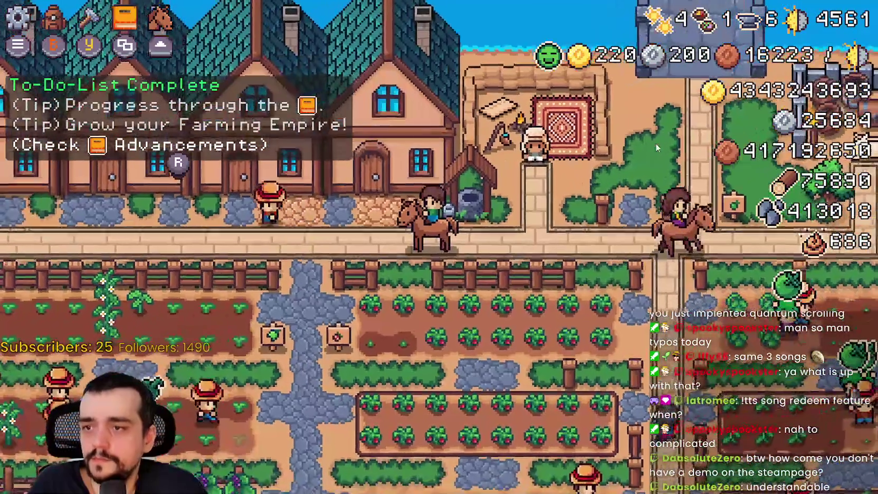
Harvest a strawberry and walk across the crop field and along the path
key(w)
key(e)
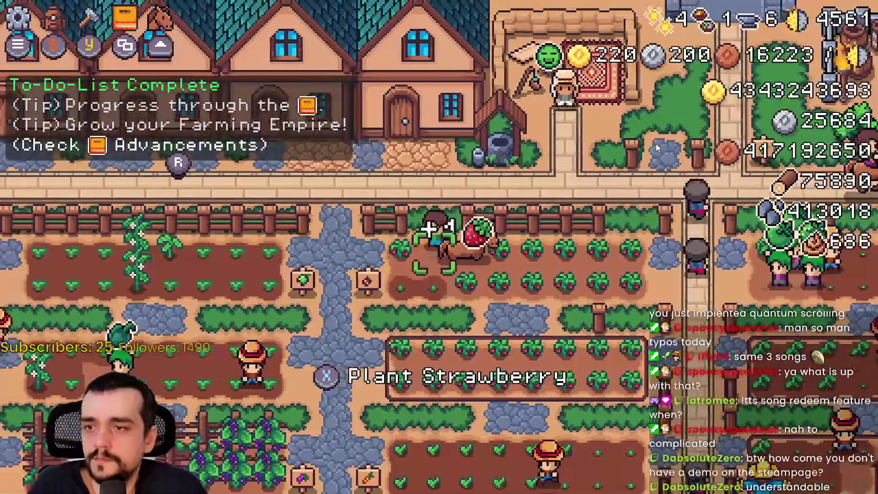
key(d)
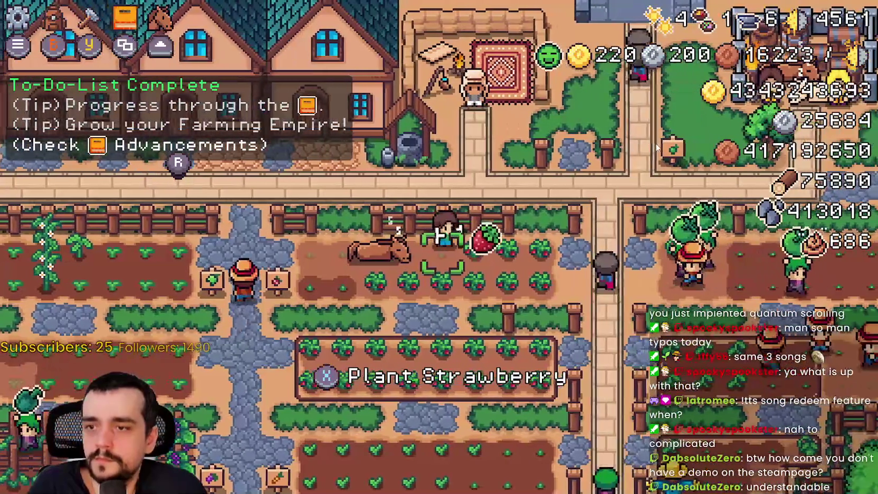
key(d)
key(s)
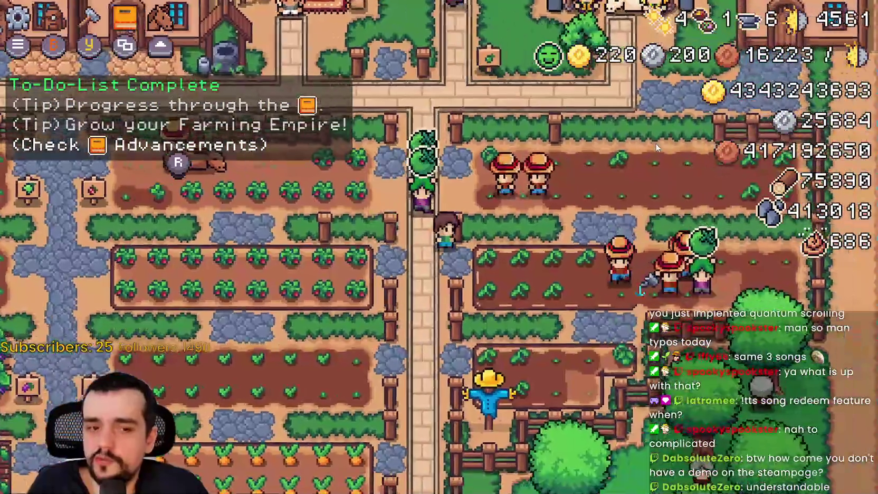
key(w)
Pause and resume, open crafting, then view Farmer and Carrier upgrade tooltips in Advancements
key(Escape)
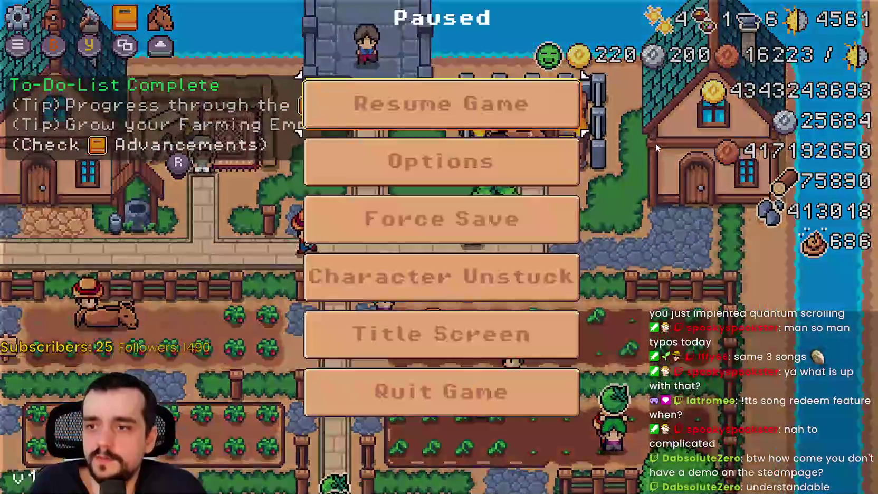
key(Escape)
key(c)
key(v)
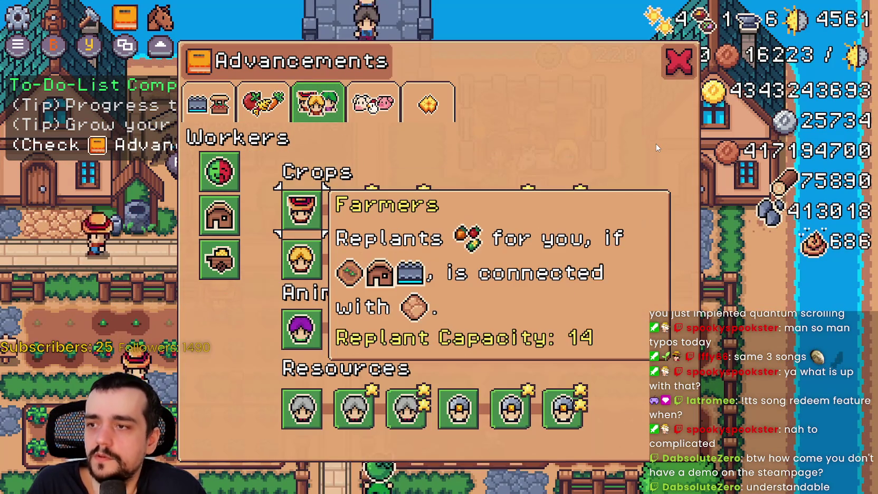
key(Right)
key(Left)
key(Down)
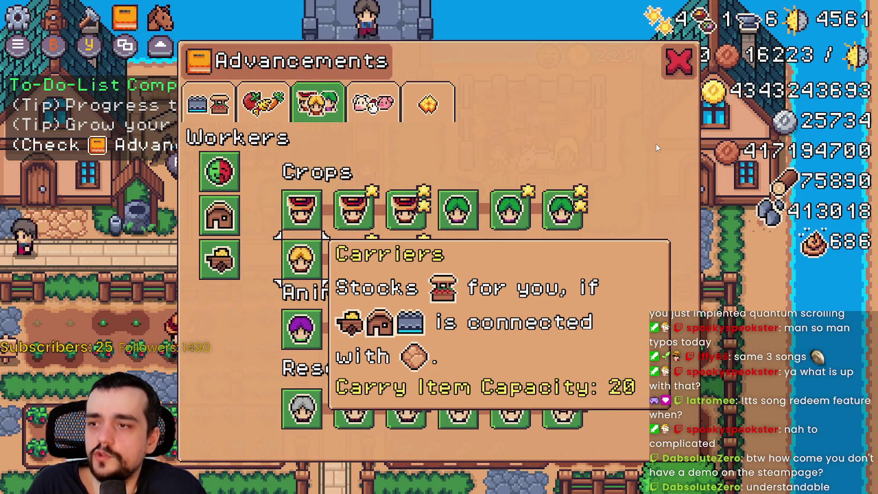
key(Right)
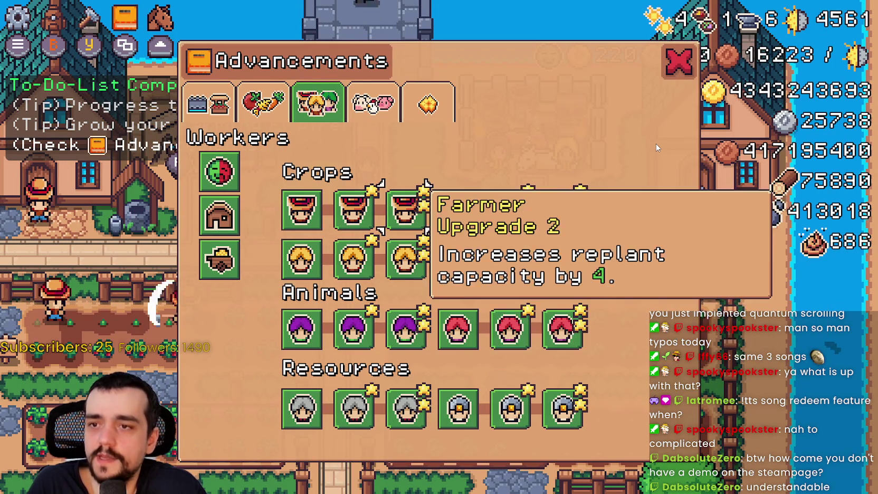
key(Escape)
key(Escape)
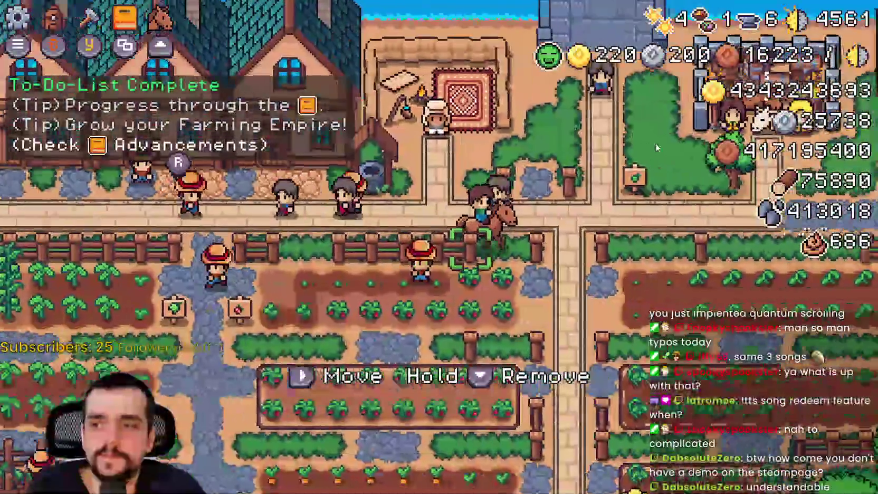
Ride into the crop field, dismount, and harvest the strawberries and carrots
key(Down)
key(Left)
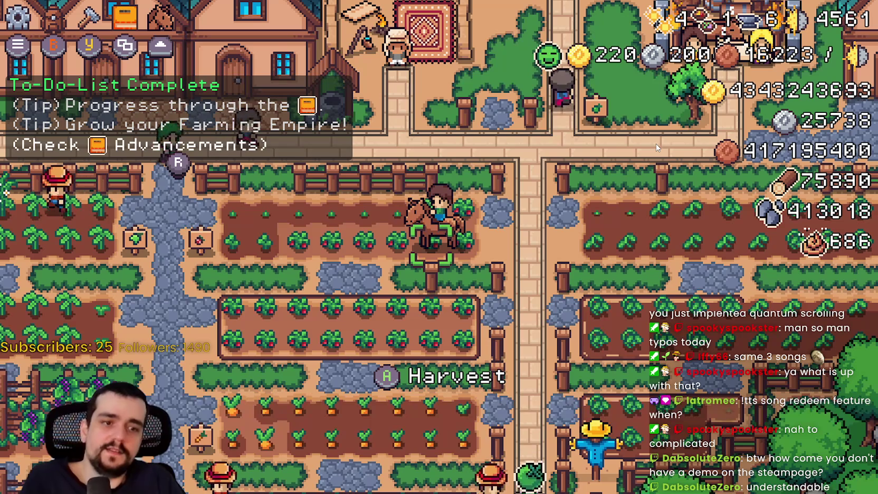
key(Left)
key(Down)
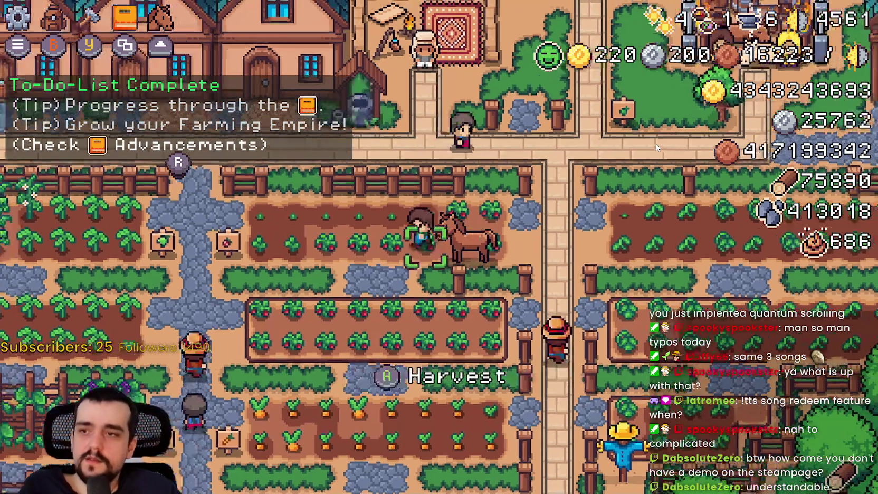
key(Down)
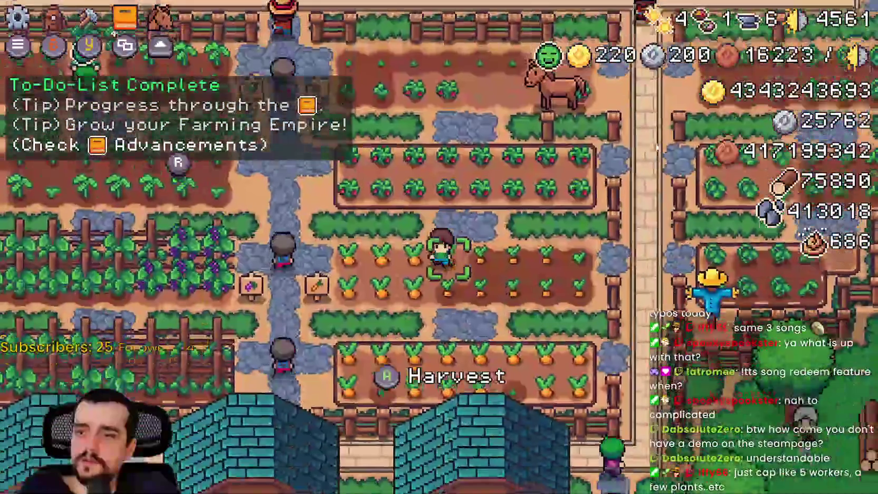
key(Left)
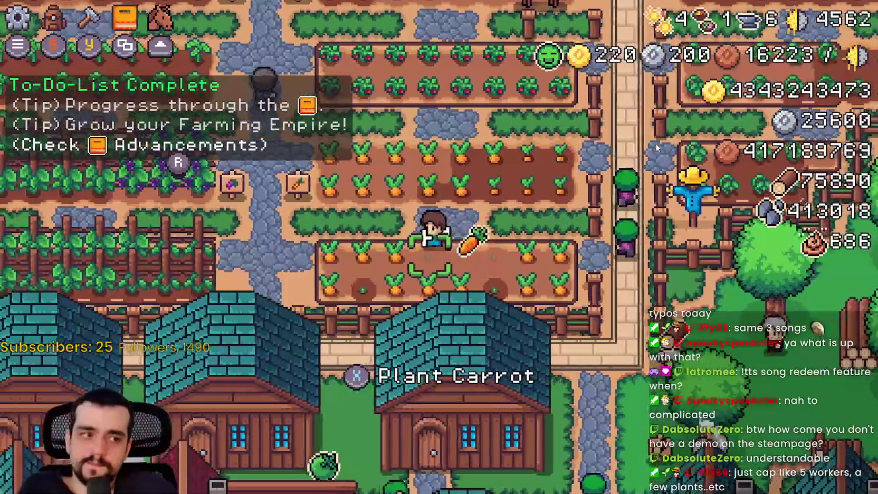
key(Right)
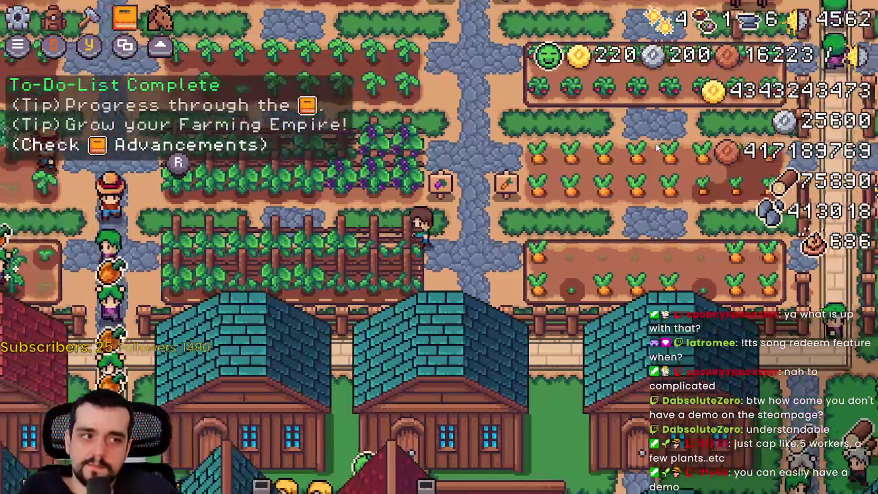
Cross to the right-hand field, harvest the green tomatoes, then pause and open Advancements
key(Right)
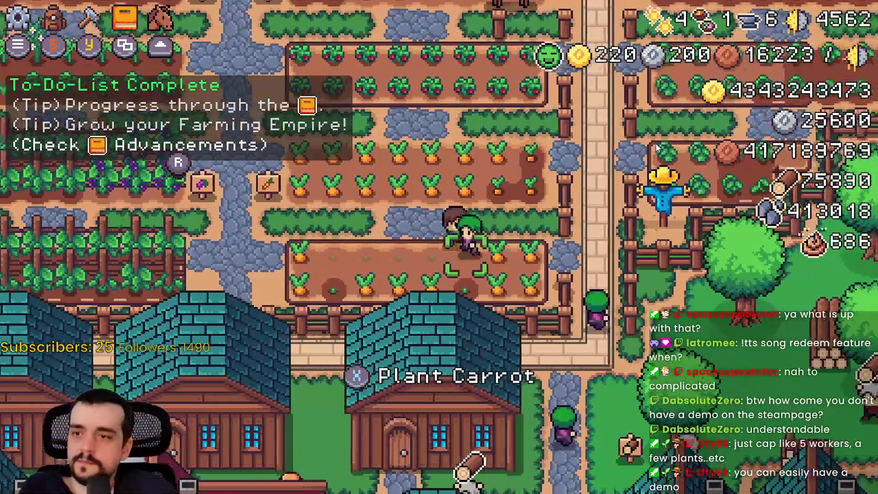
key(Right)
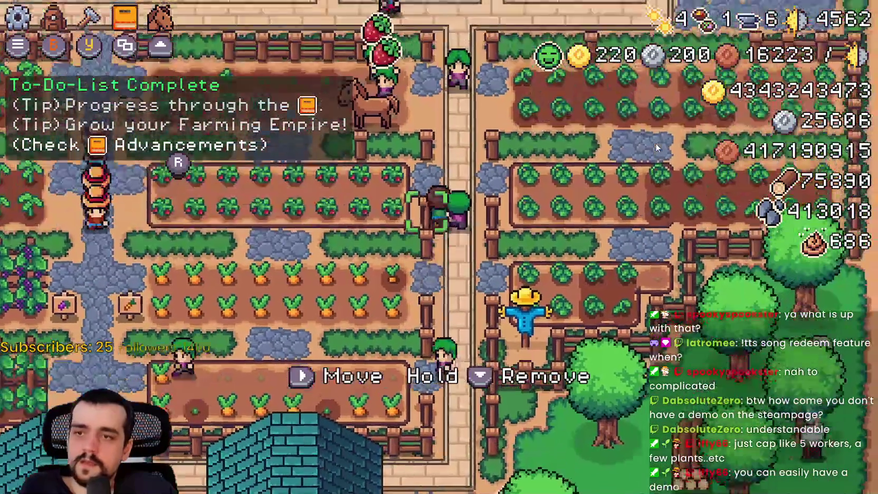
key(Up)
key(Right)
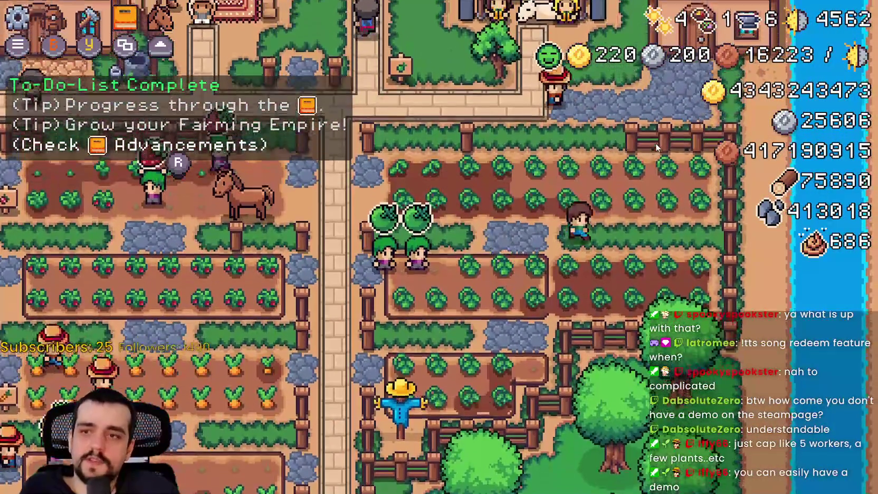
key(Left)
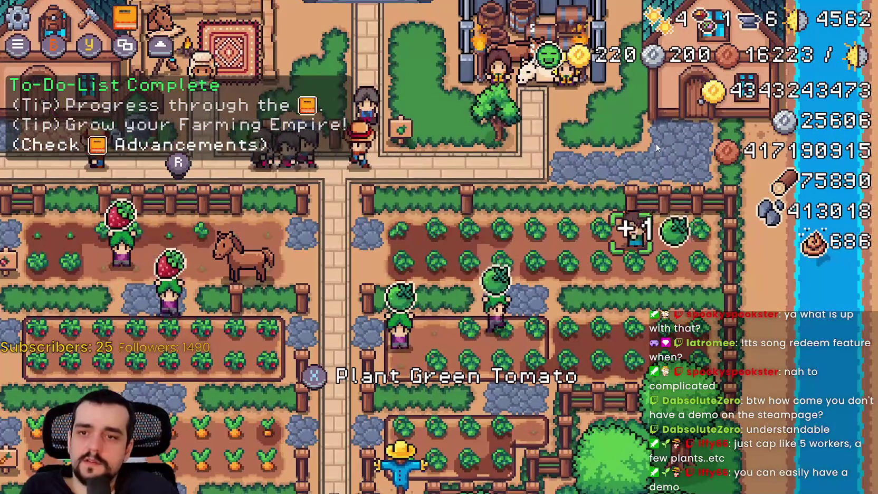
key(Up)
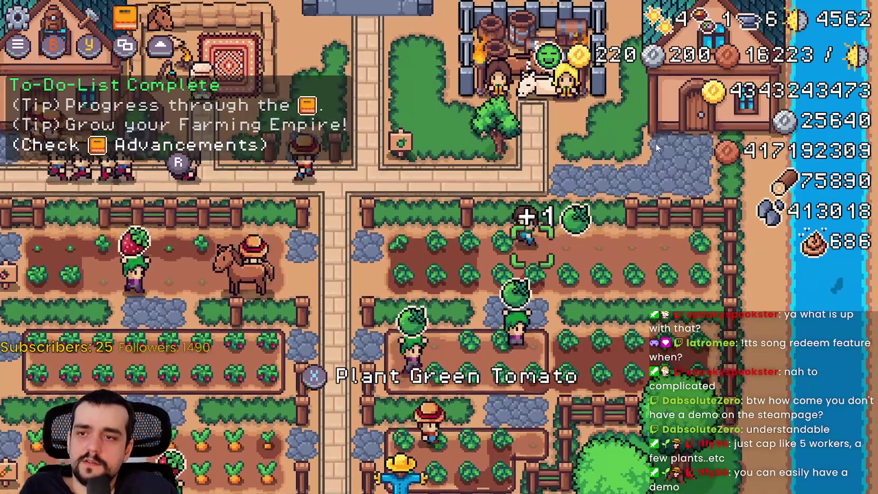
key(Escape)
key(Escape)
key(Tab)
Open the Crops advancements and browse Green Tomato, Cucumber, Green Pepper, Wheat and Carrot
key(Left)
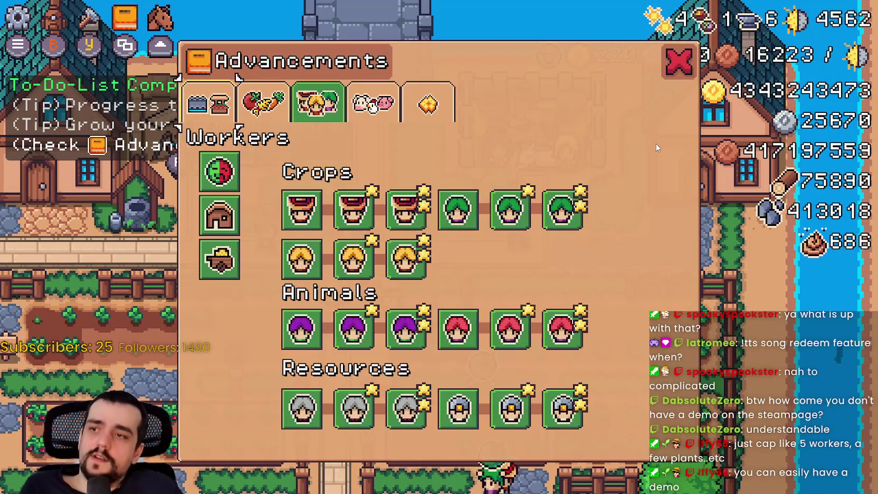
key(Return)
key(Down)
key(Down)
key(Right)
key(Right)
key(Right)
key(Right)
key(Left)
key(Left)
key(Left)
key(Right)
key(Right)
key(Right)
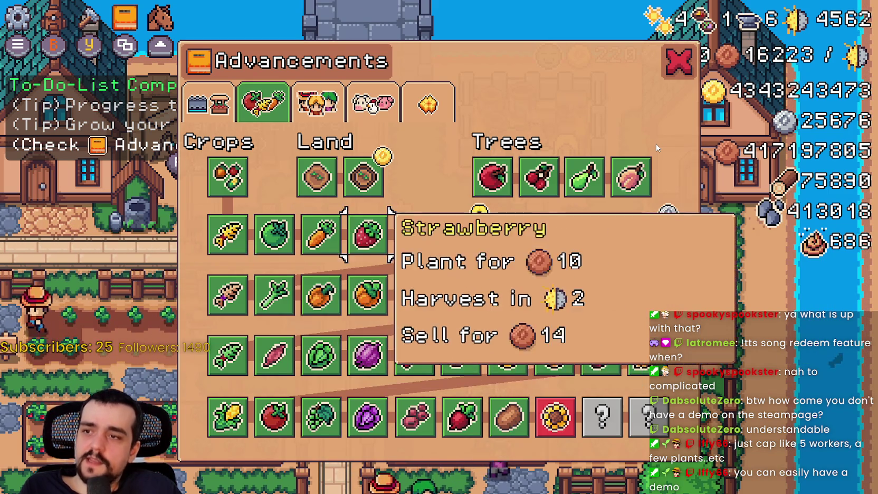
key(Left)
key(Left)
key(Left)
key(Right)
key(Right)
key(Left)
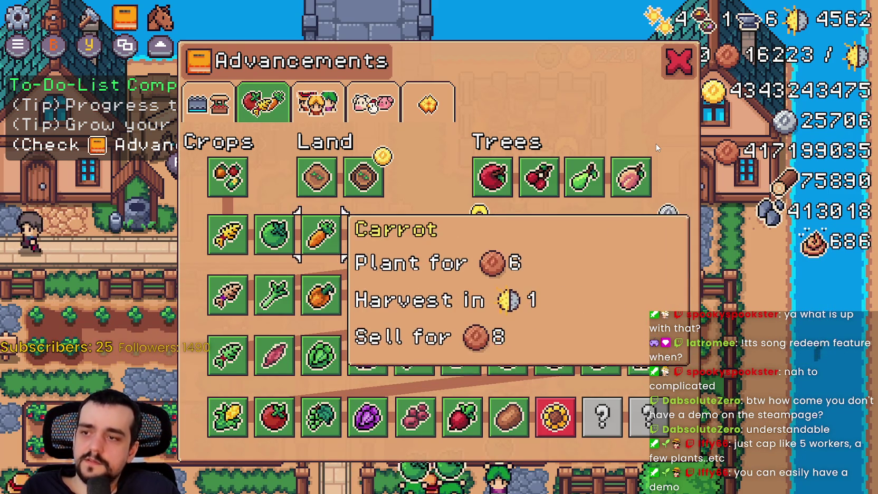
key(Left)
key(Left)
key(Right)
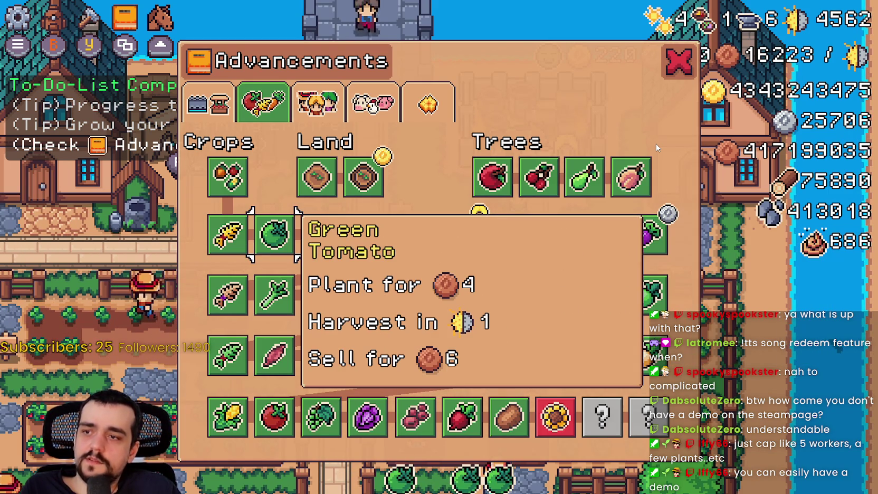
key(Right)
key(Right)
key(Left)
Browse Red Grapes, Kidney Beans, Red Corn, Turnip, the locked Sunflower, Peach and Enchanted Farm Tile
key(Right)
key(Right)
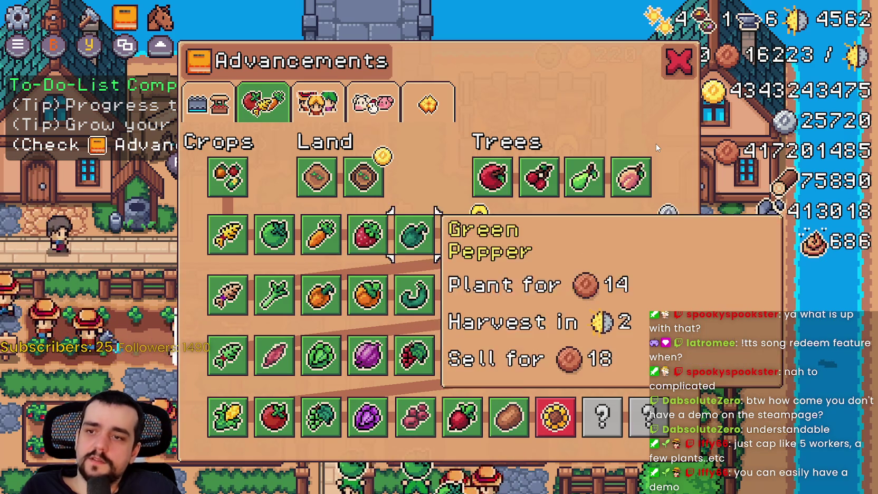
key(Down)
key(Down)
key(Down)
key(Right)
key(Left)
key(Up)
key(Up)
key(Right)
key(Right)
key(Right)
key(Right)
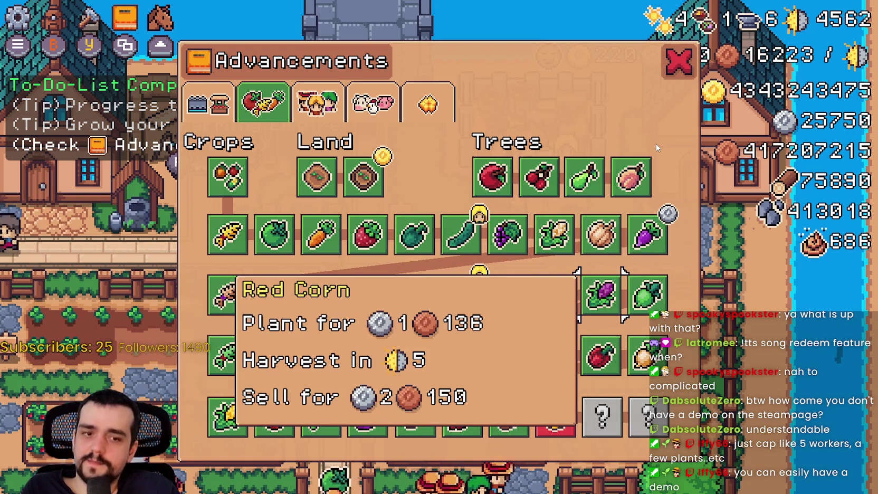
key(Up)
key(Left)
key(Down)
key(Down)
key(Down)
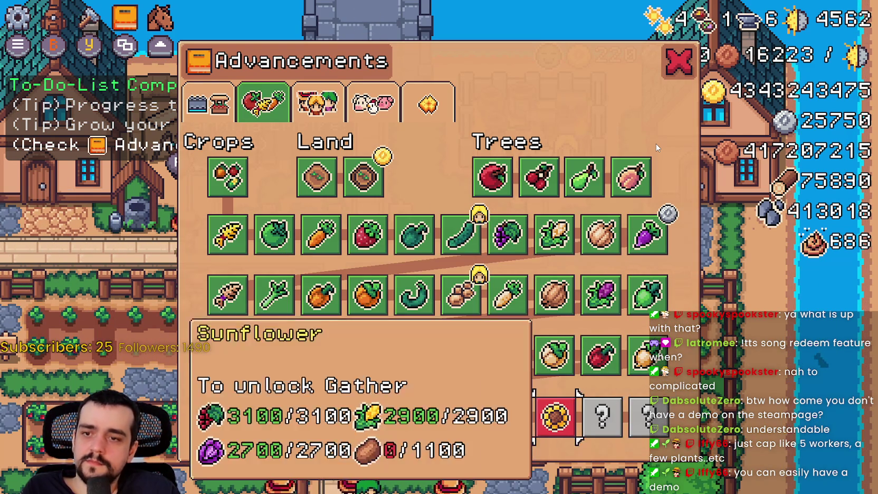
key(Up)
key(Left)
key(Up)
key(Up)
key(Up)
key(Right)
key(Right)
key(Right)
key(Left)
key(Left)
key(Left)
key(Down)
key(Left)
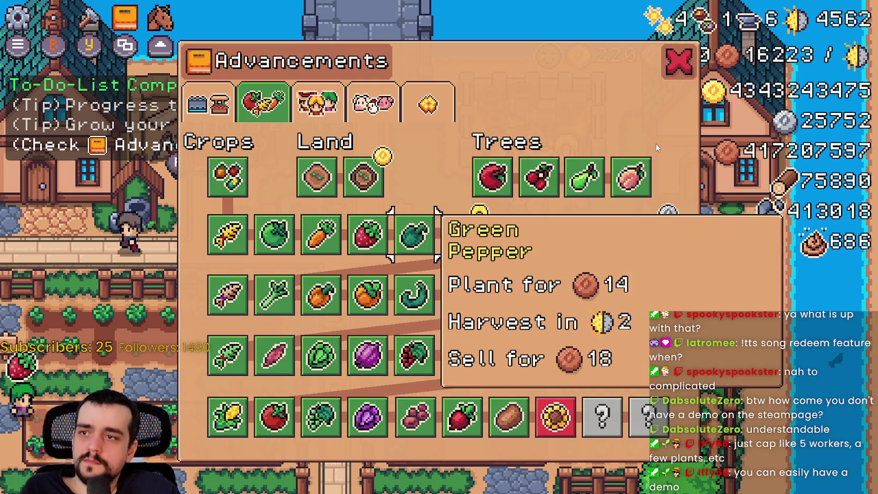
key(Left)
key(Up)
key(Up)
Switch to the Animals advancements and inspect the Baby Chickens and Baby Ducks items
key(Return)
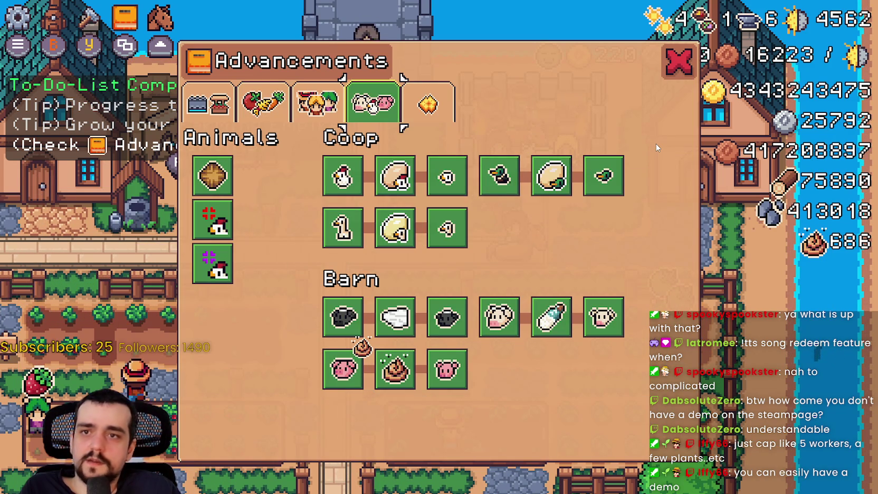
key(Down)
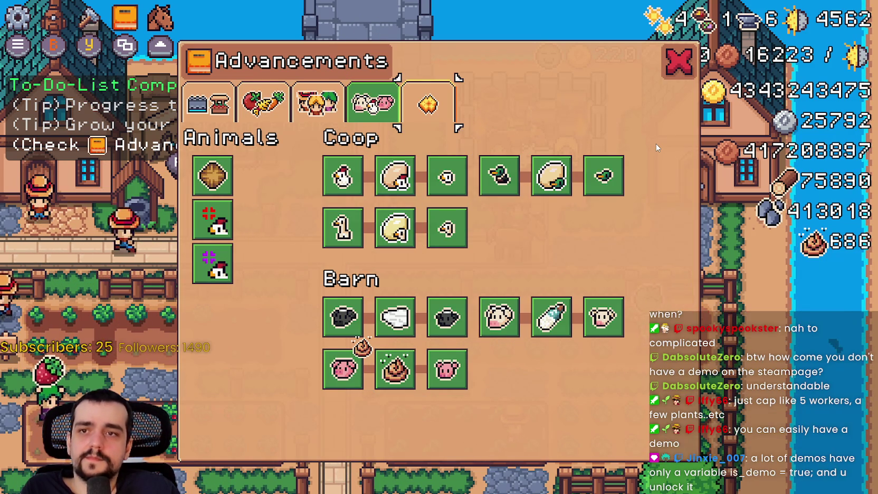
key(Right)
key(Down)
Close the Advancements window and resume play from the pause menu
key(Escape)
key(Escape)
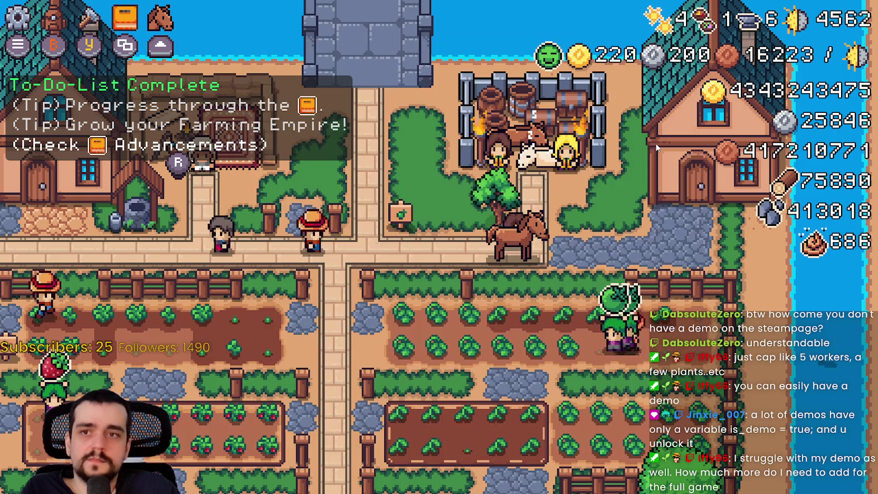
key(Escape)
key(Down)
key(Down)
key(Down)
key(Escape)
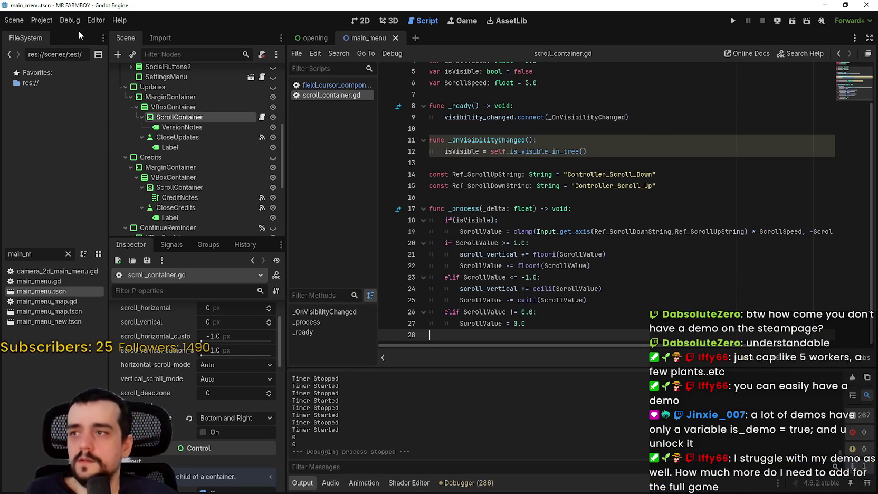
In Project Settings > Input Map, delete the left-stick axis events from ui_down, ui_up, ui_right and ui_left
click(50, 20)
click(58, 34)
scroll(545, 290, down, 3)
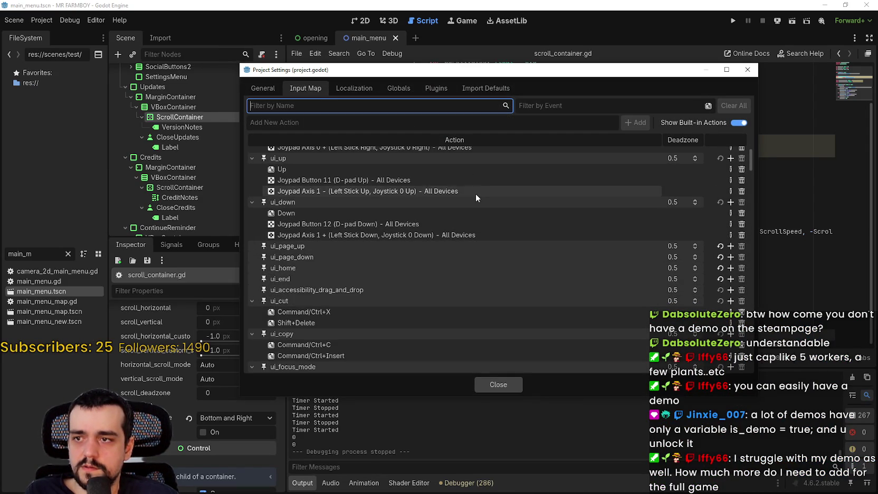
click(741, 235)
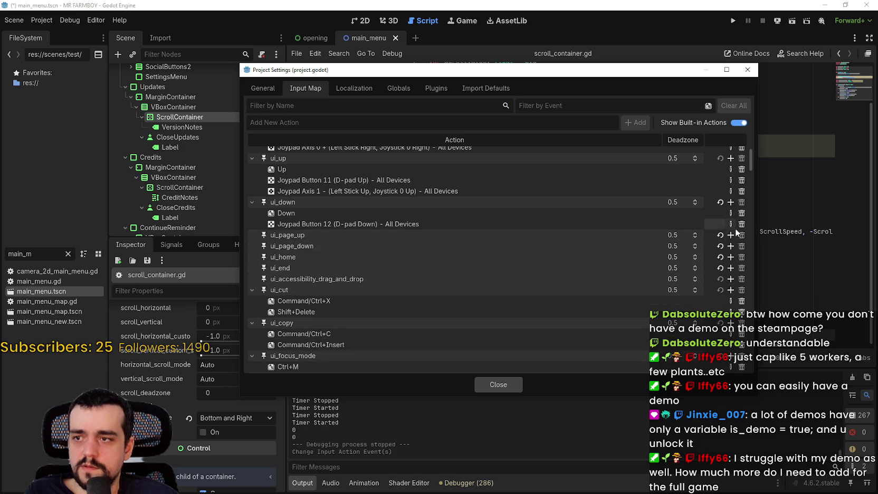
scroll(741, 201, up, 1)
scroll(736, 234, up, 1)
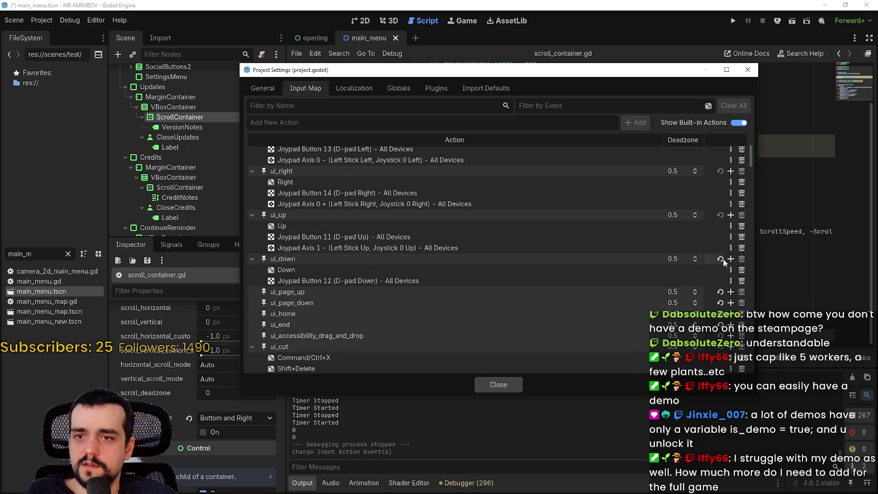
click(742, 248)
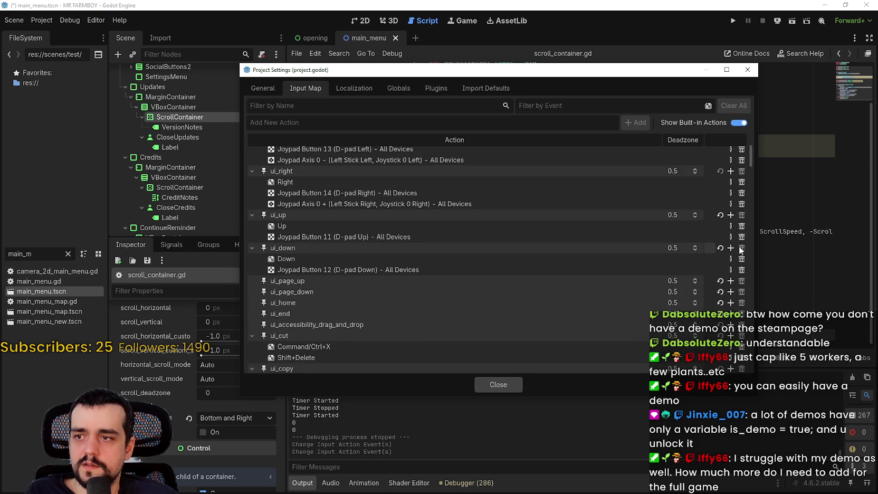
click(742, 205)
scroll(725, 232, up, 2)
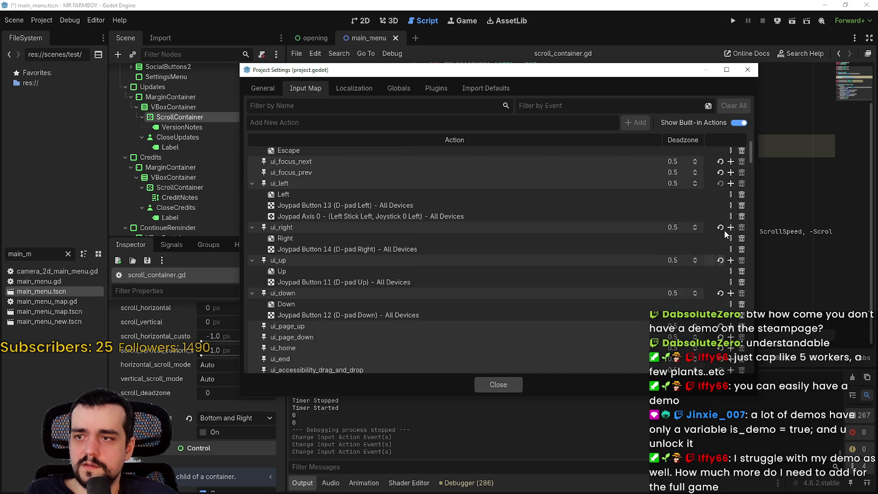
click(741, 216)
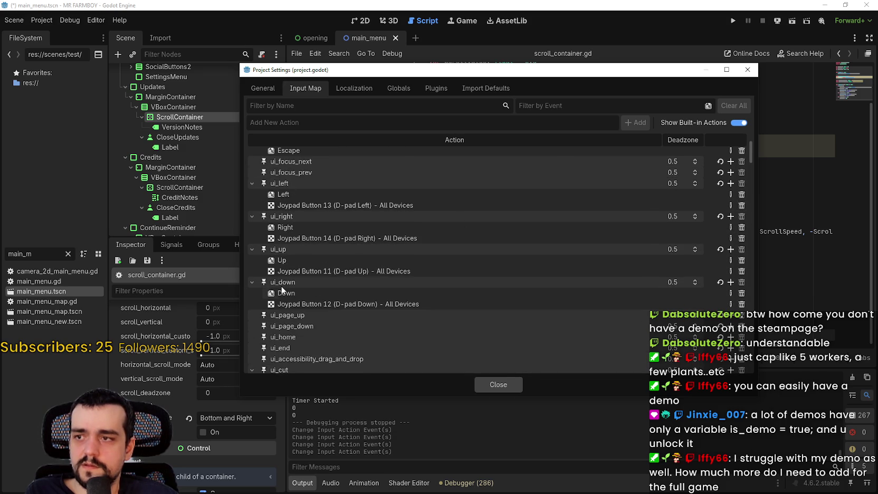
Close Project Settings, save with Ctrl+S, and run the project again
click(515, 380)
key(ctrl+s)
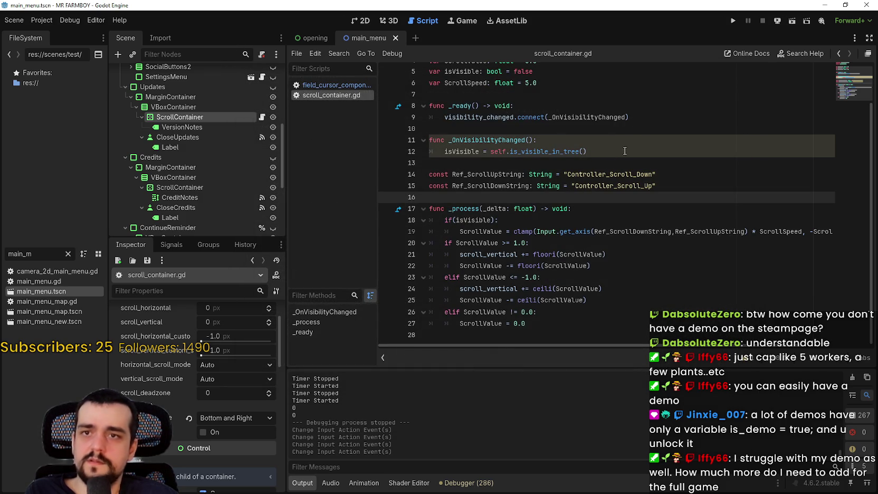
click(735, 20)
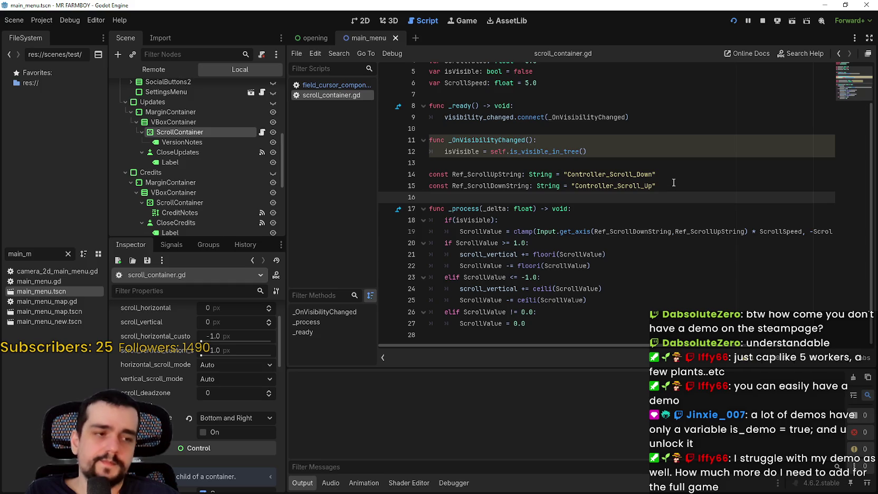
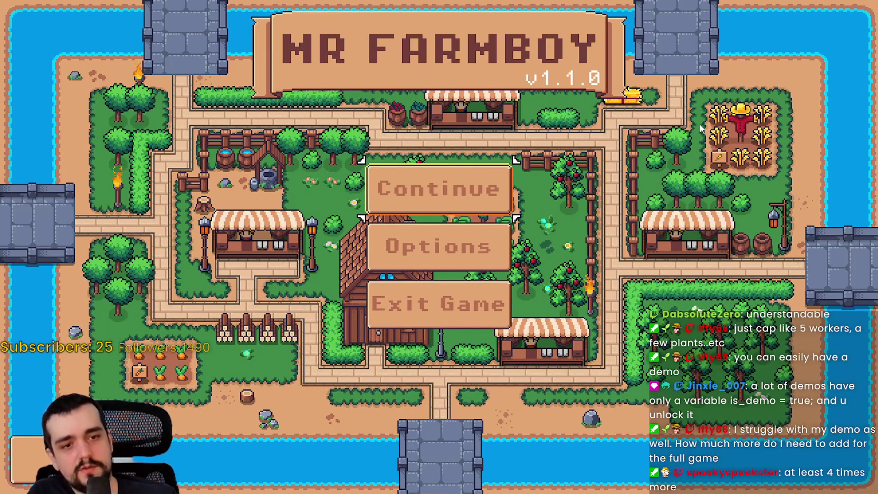
Arrow between Continue and Exit Game in the Mr Farmboy menu, then confirm Exit Game to quit
key(Down)
key(Down)
key(Up)
key(Up)
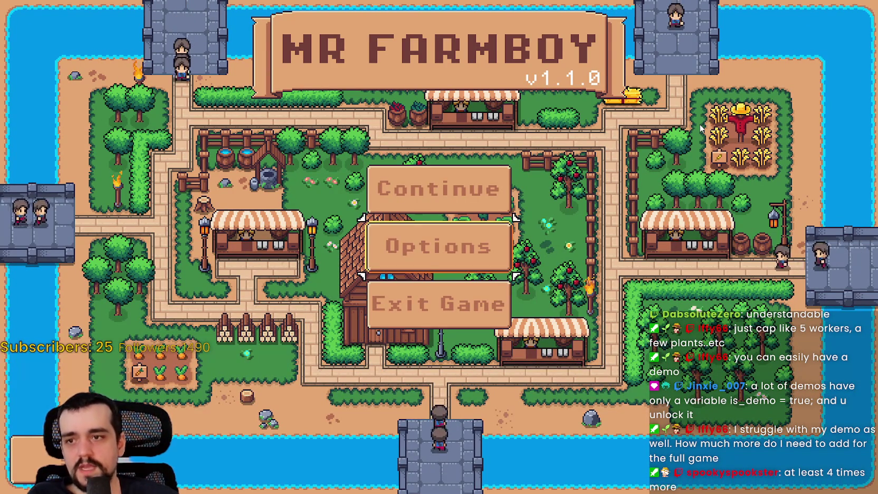
key(Down)
key(Down)
key(Return)
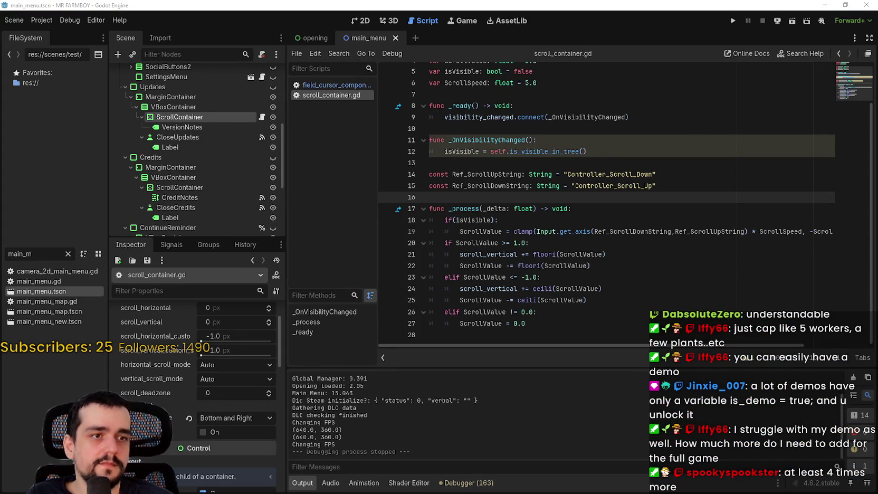
Review the changed files' diffs in GitHub Desktop, ending on main_menu.tscn
key(alt+Tab)
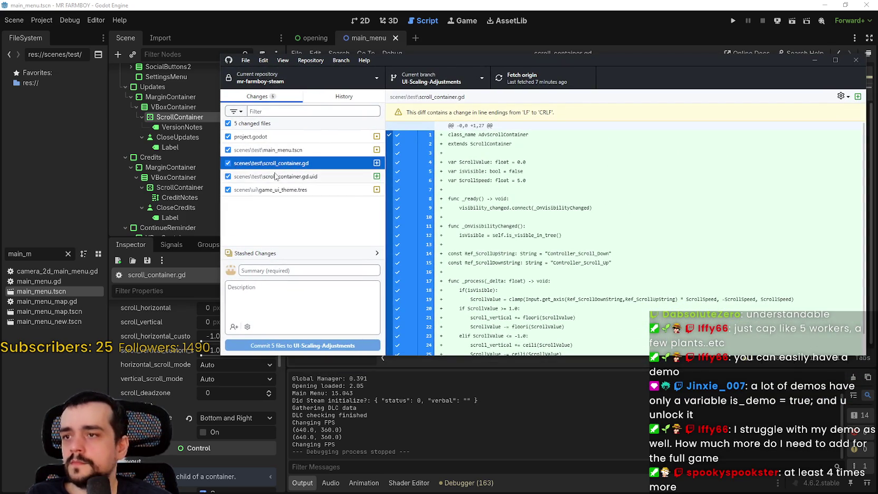
click(272, 176)
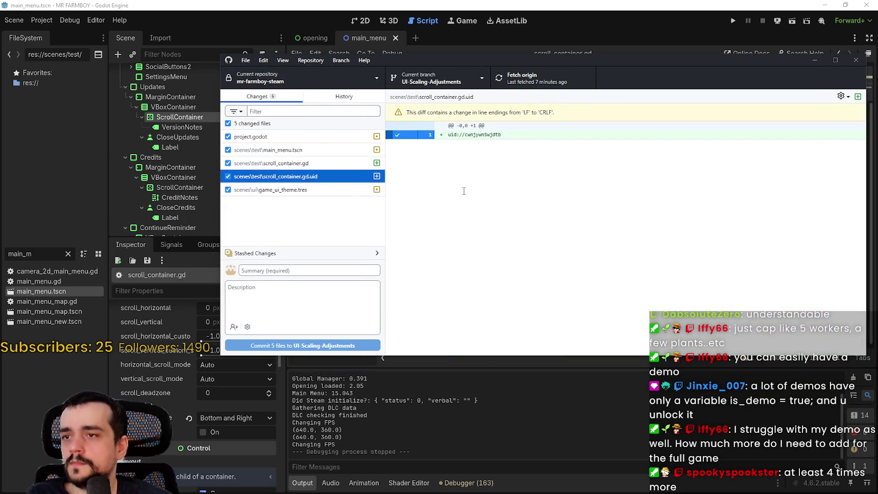
click(317, 150)
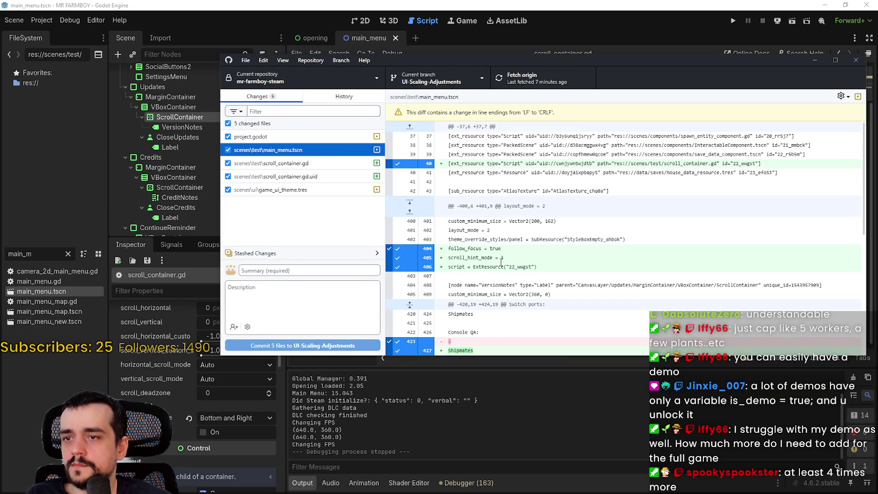
Uncheck follow_focus on the main menu ScrollContainer in Godot's Inspector, then return to GitHub Desktop
drag(384, 60, 877, 60)
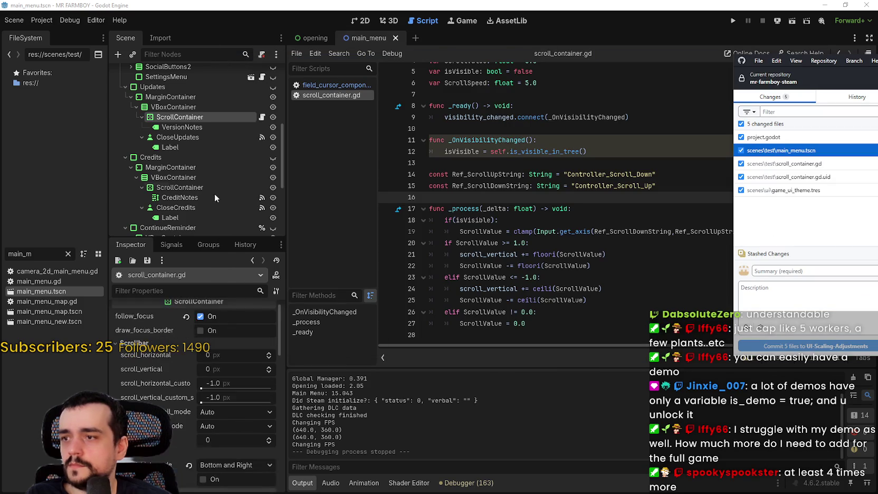
click(195, 117)
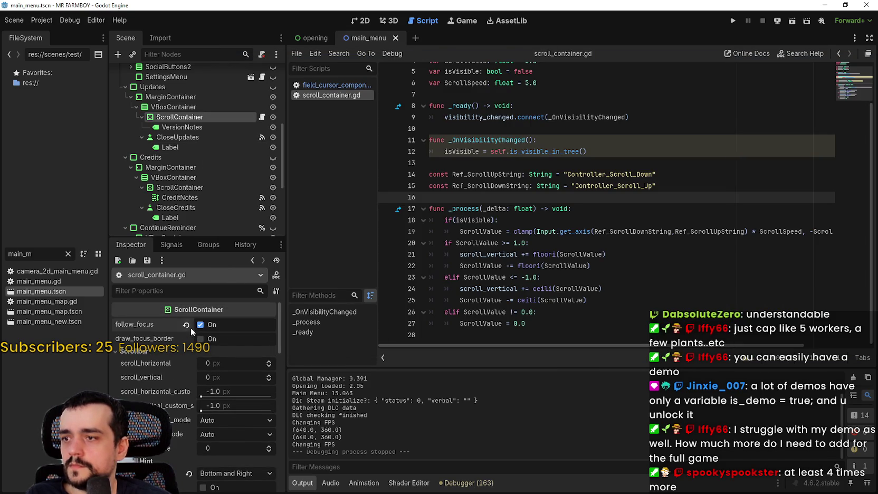
click(188, 326)
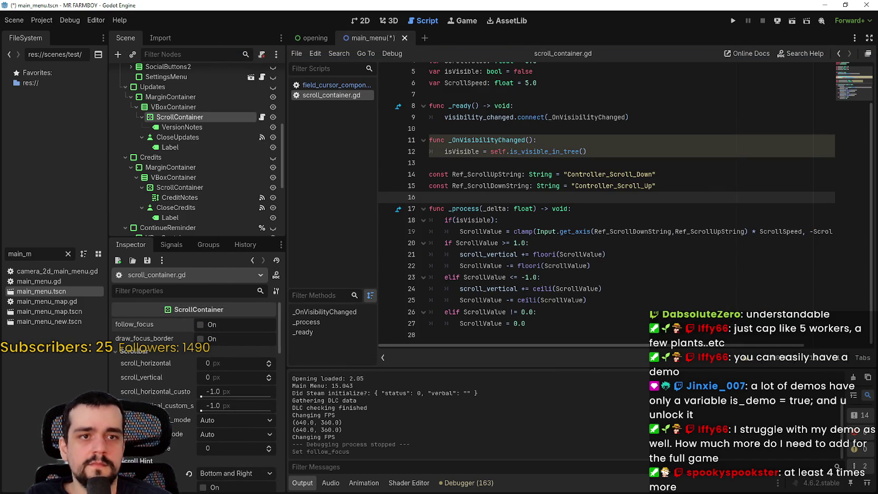
scroll(158, 389, down, 5)
scroll(158, 390, up, 1)
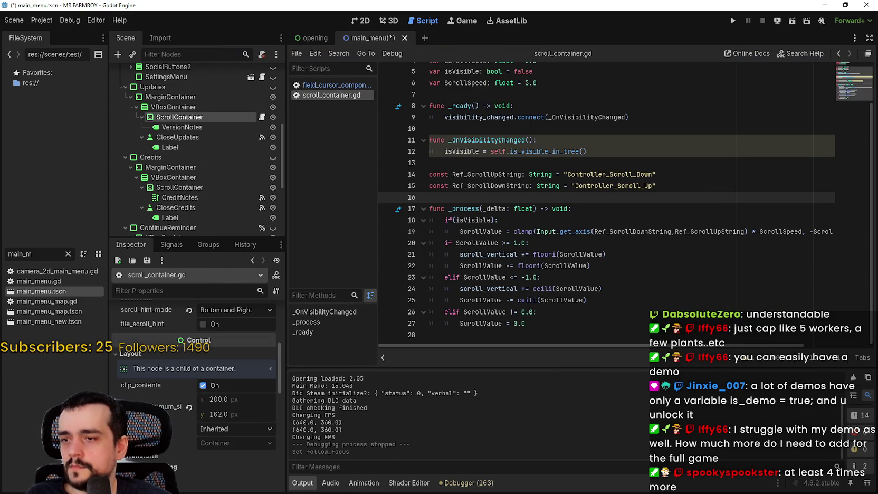
key(alt+Tab)
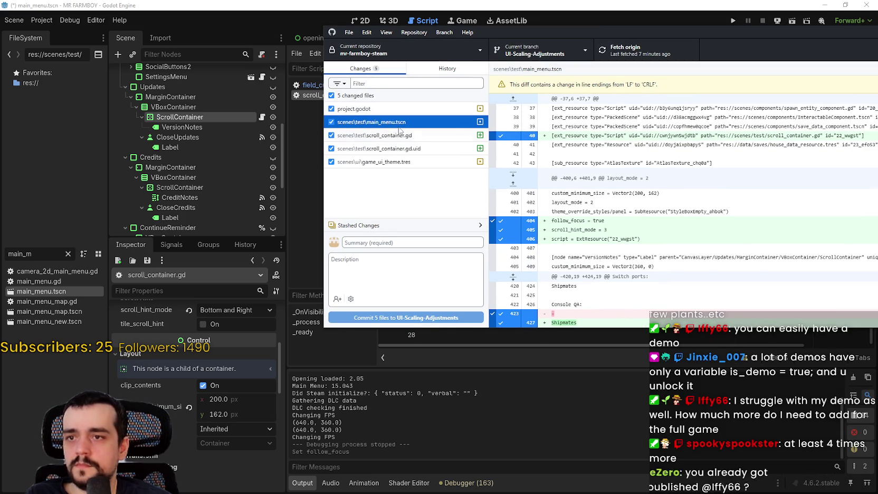
Recheck the project.godot and main_menu.tscn diffs and save the edited main menu scene
click(422, 109)
click(408, 123)
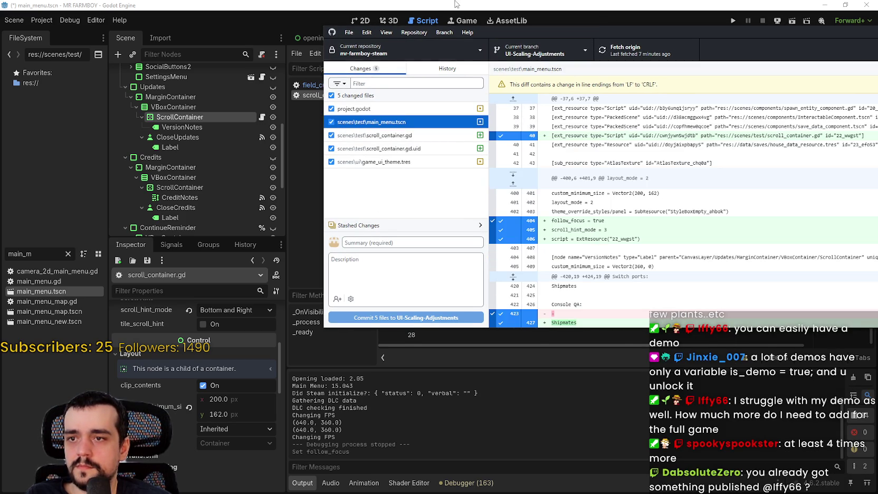
click(458, 4)
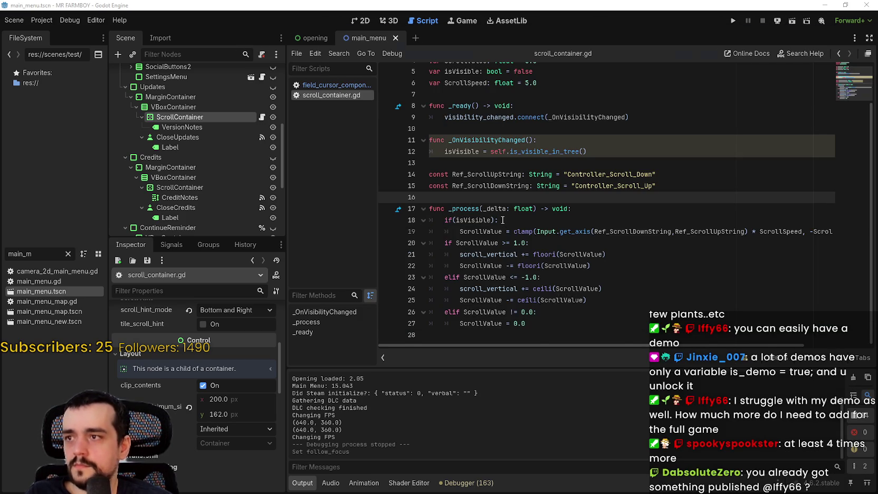
key(alt+Tab)
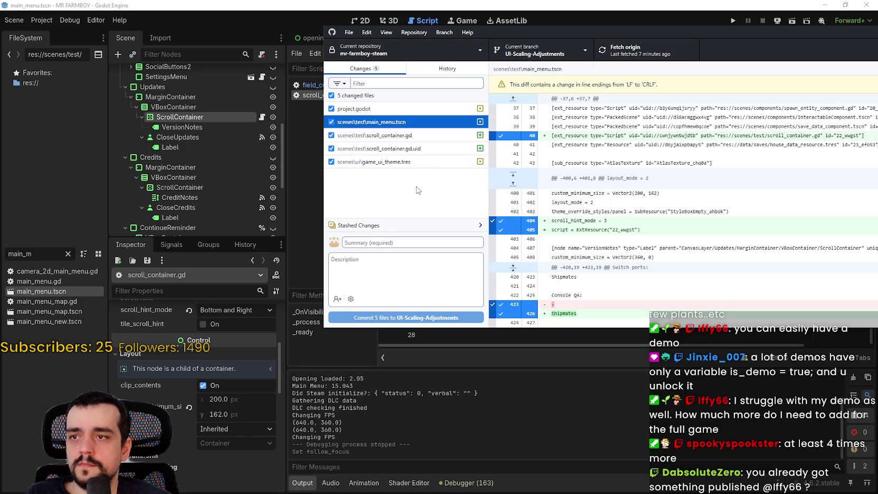
Enter the commit summary 'v1.1.0 - Scrollable Credits' and a short description of the change
drag(502, 28, 588, 84)
click(504, 297)
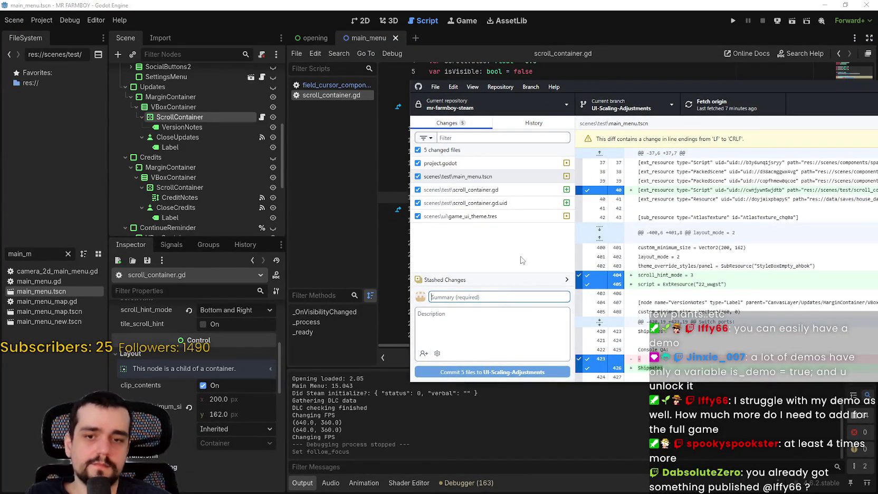
text(v1.1.0 - Scrollable Credits)
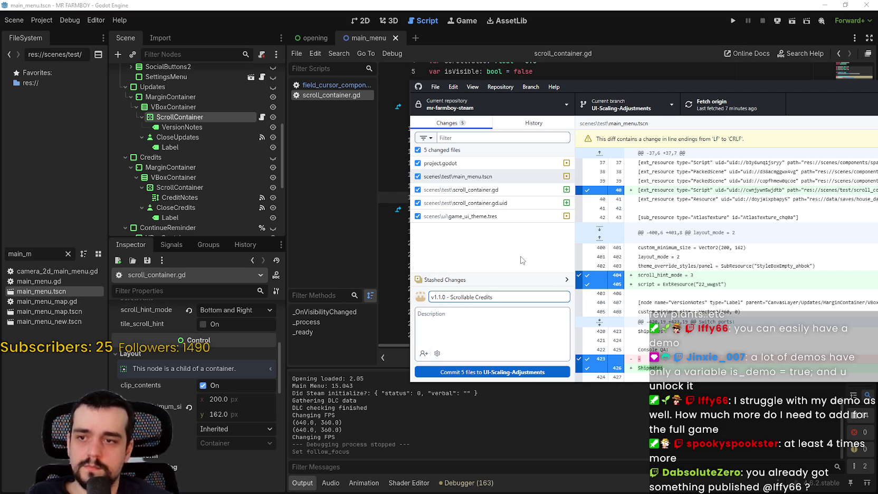
click(526, 328)
text(Added the ability to scroll up and down in credits)
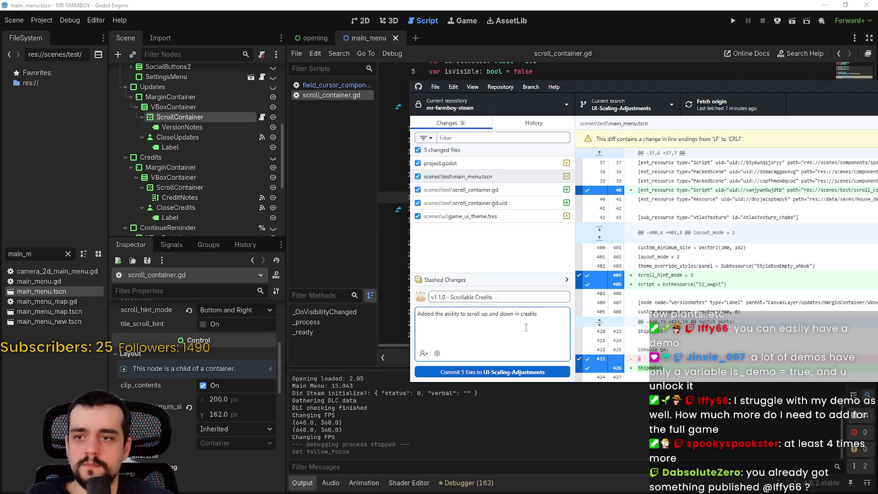
Check the project.godot diff again and commit the 5 files to UI-Scaling-Adjustments
click(518, 163)
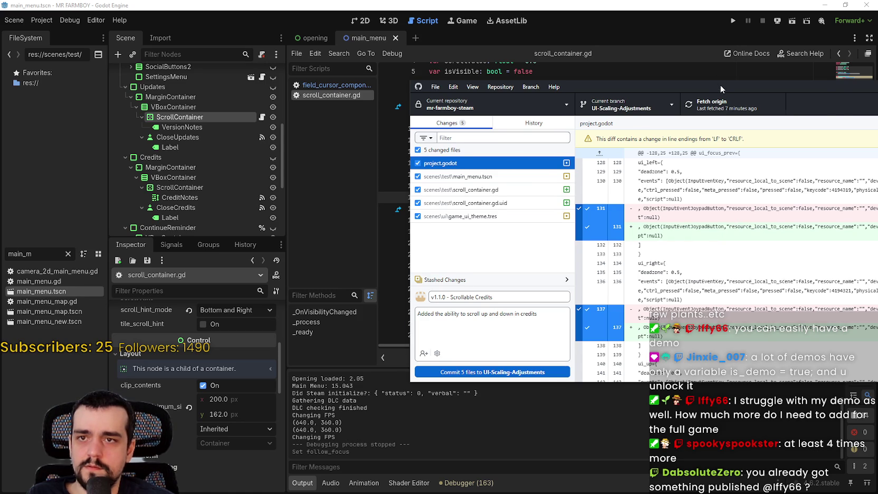
drag(720, 85, 523, 71)
scroll(609, 222, down, 3)
scroll(609, 222, up, 2)
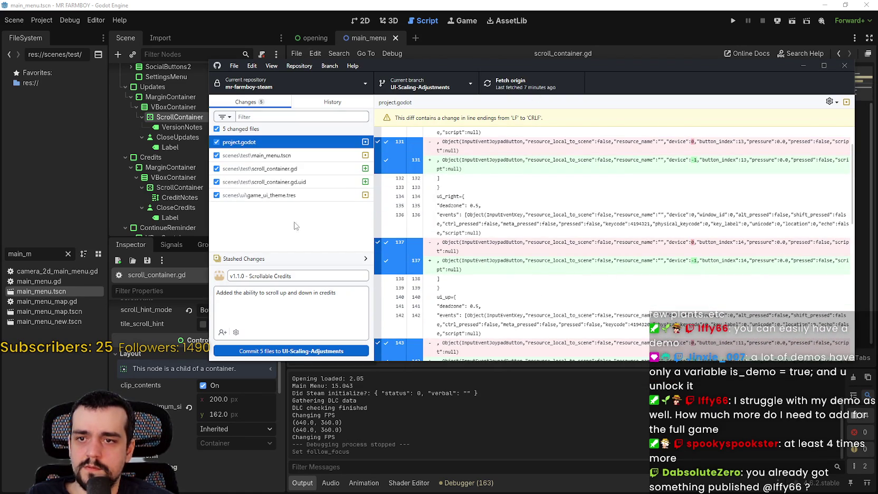
drag(436, 65, 531, 54)
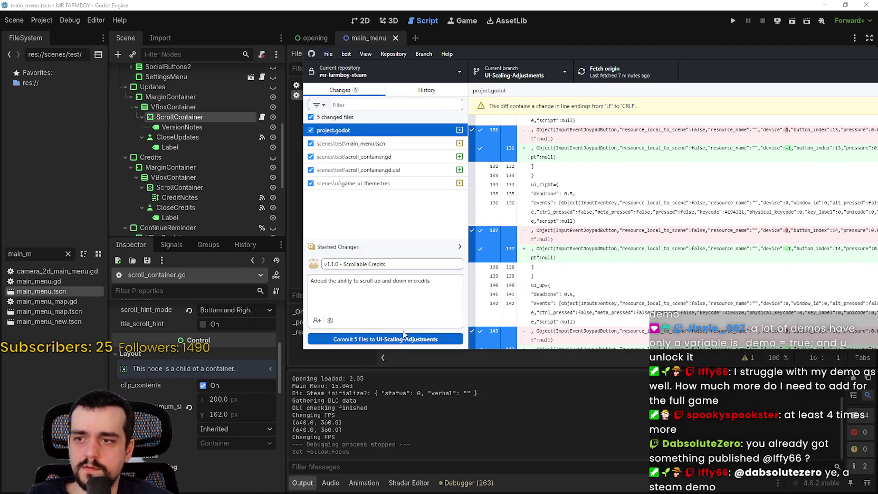
click(407, 338)
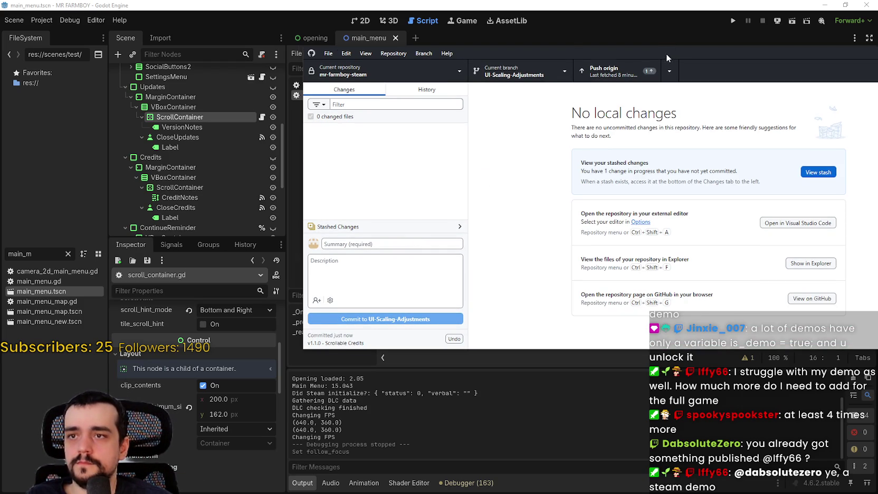
Push the commit to origin and close GitHub Desktop
drag(667, 53, 606, 56)
click(563, 74)
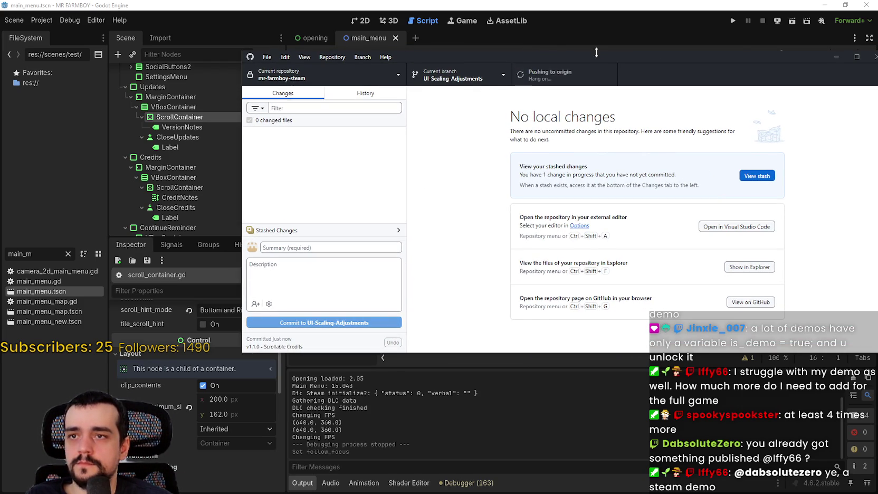
drag(605, 58, 568, 78)
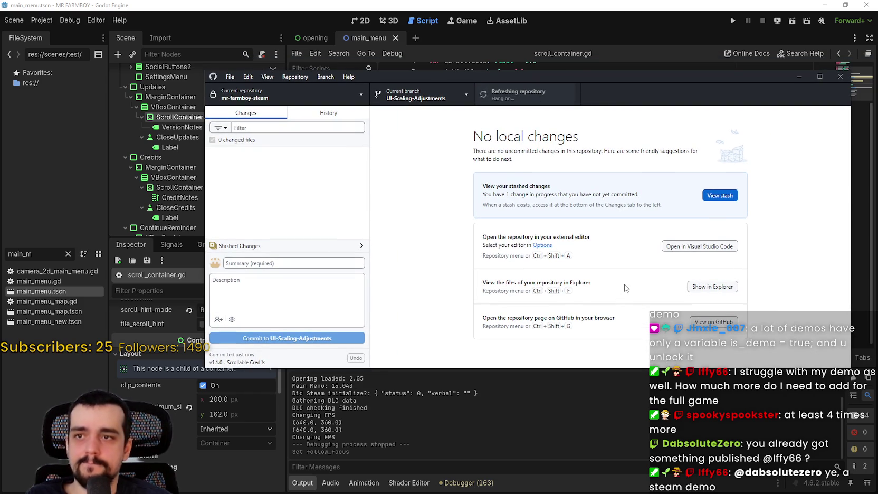
click(839, 78)
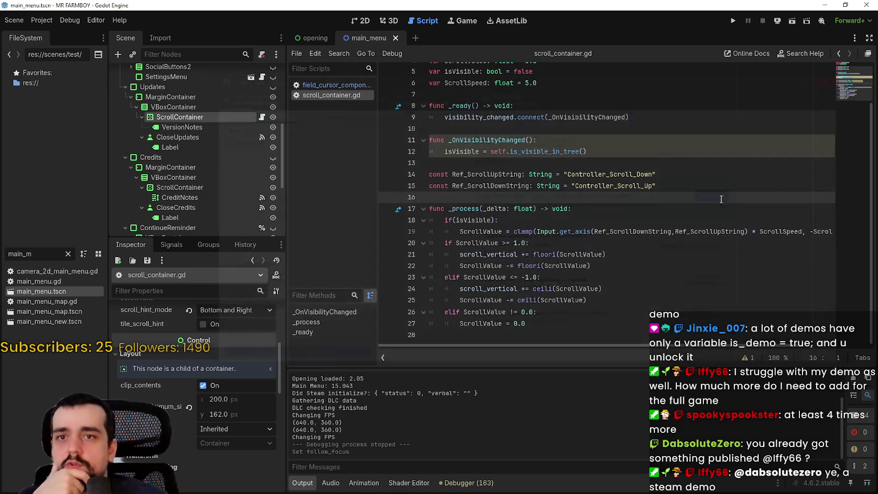
Open Project Settings' Input Map and show the built-in ui_ actions alongside custom ones
click(42, 20)
click(58, 33)
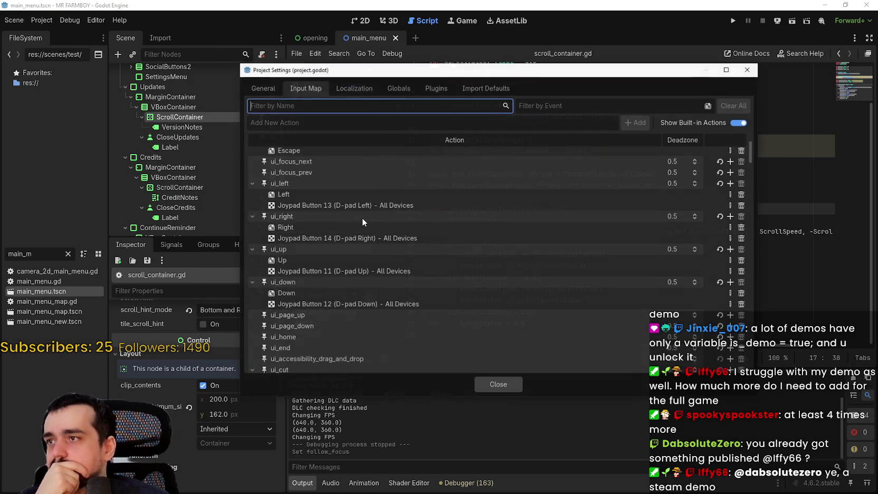
click(738, 123)
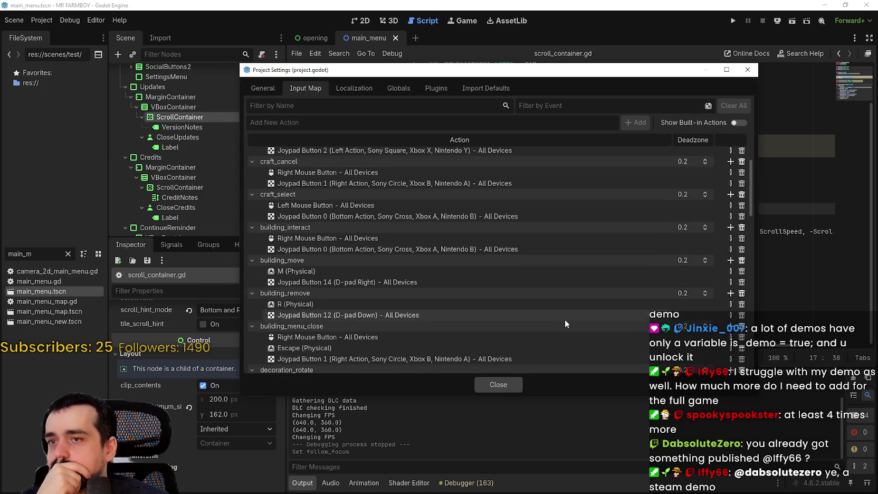
scroll(565, 320, down, 10)
scroll(569, 316, down, 12)
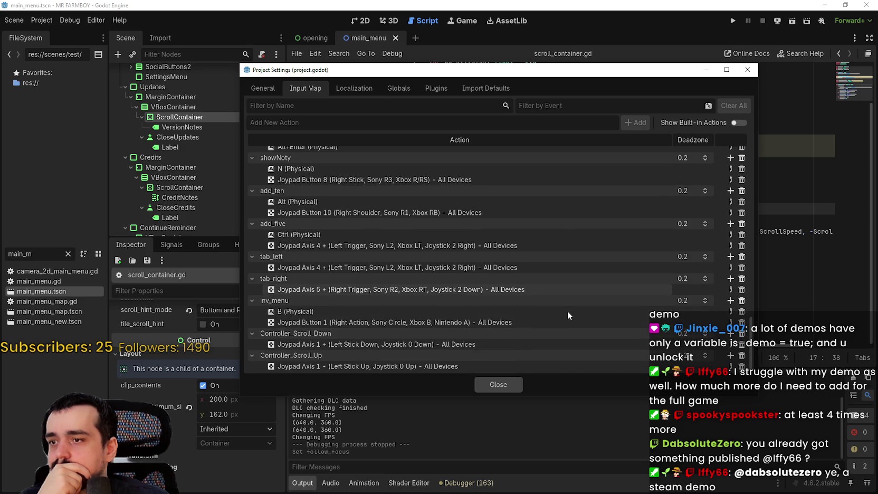
click(739, 122)
scroll(566, 290, down, 5)
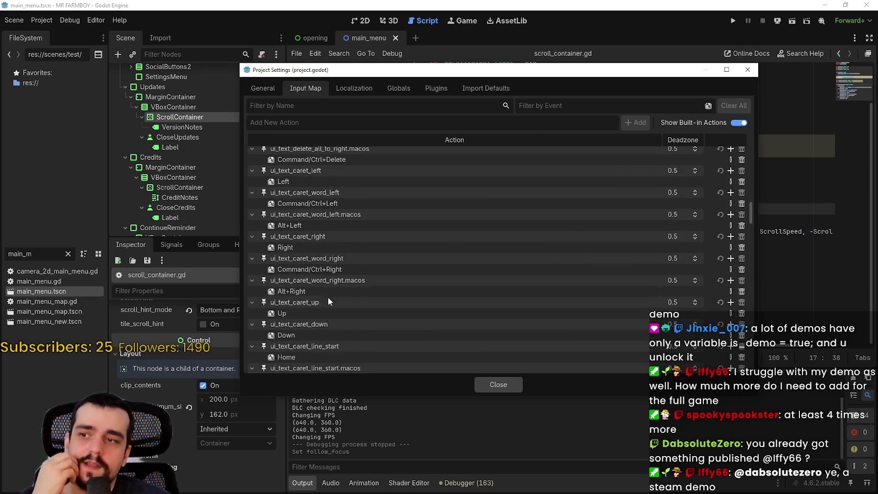
scroll(327, 296, down, 2)
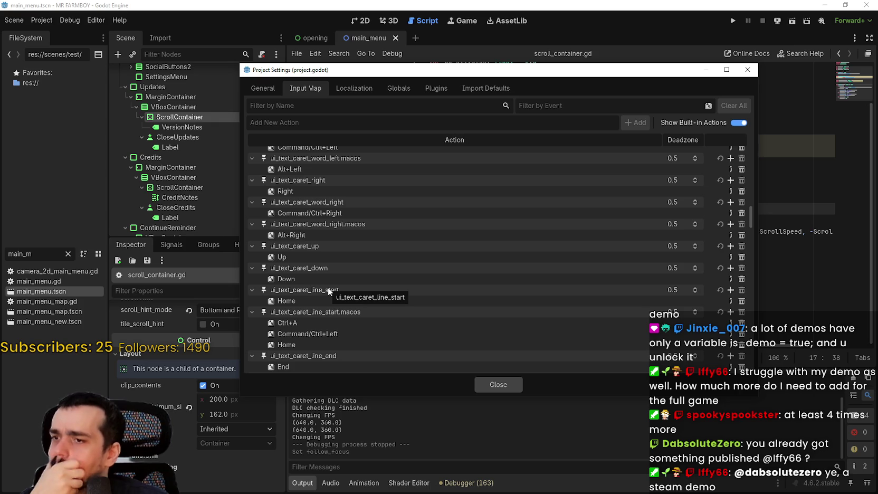
scroll(377, 283, down, 2)
scroll(377, 283, down, 10)
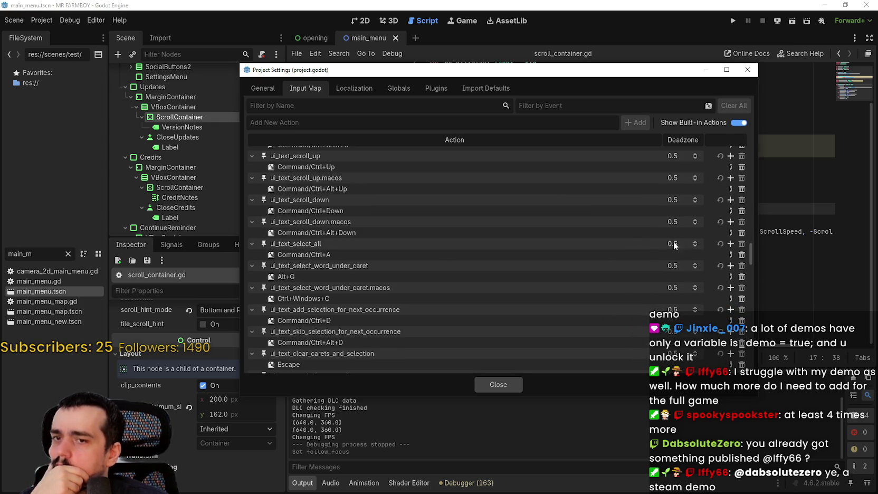
mouse_move(752, 251)
mouse_down()
mouse_move(755, 316)
mouse_move(756, 145)
mouse_up()
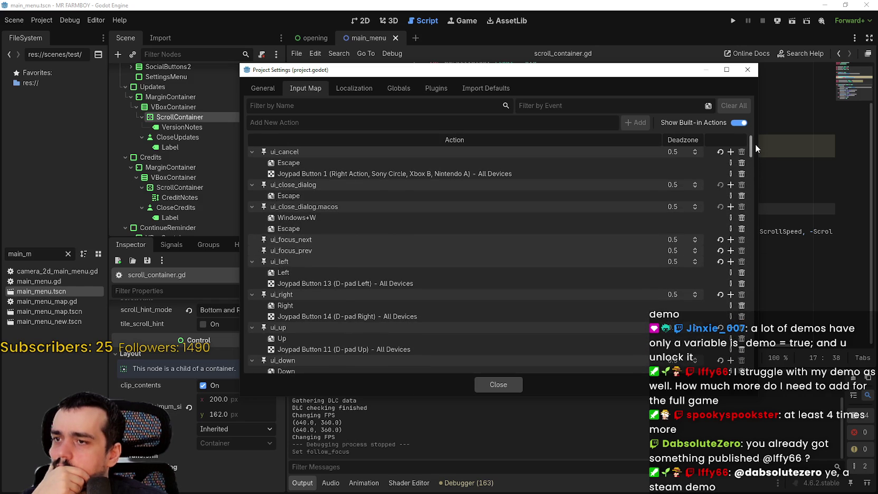
Collapse the ui_left, ui_right, ui_up, ui_down and ui_close_dialog.macos bindings
click(253, 259)
click(252, 273)
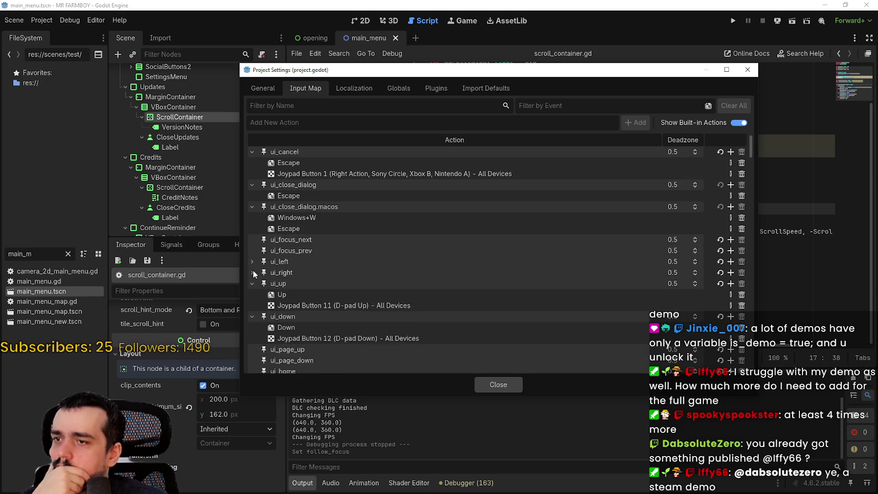
click(252, 283)
click(253, 294)
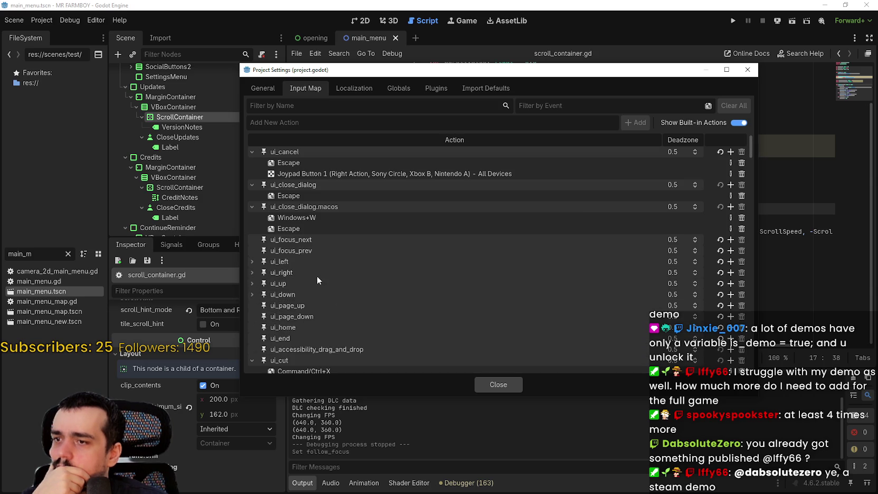
scroll(317, 276, up, 2)
click(250, 231)
scroll(273, 285, up, 1)
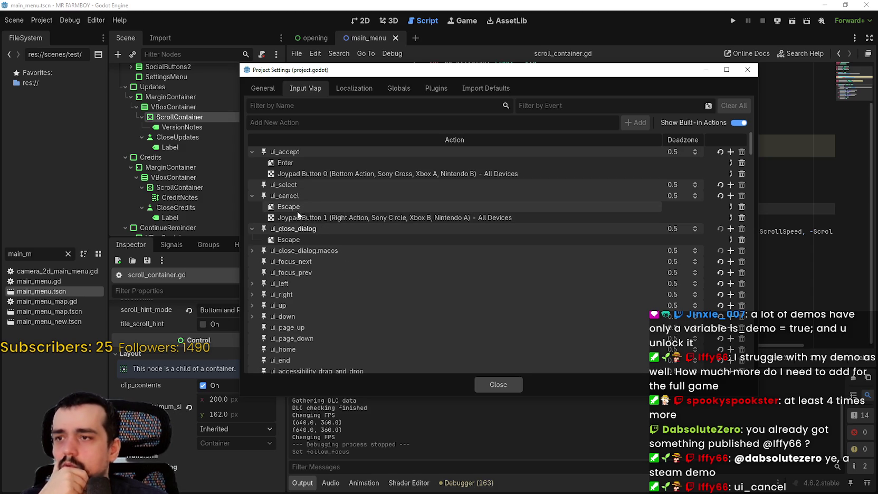
Inspect ui_cancel's Escape and Joypad Button 1 bindings, then close Project Settings
click(300, 208)
click(412, 219)
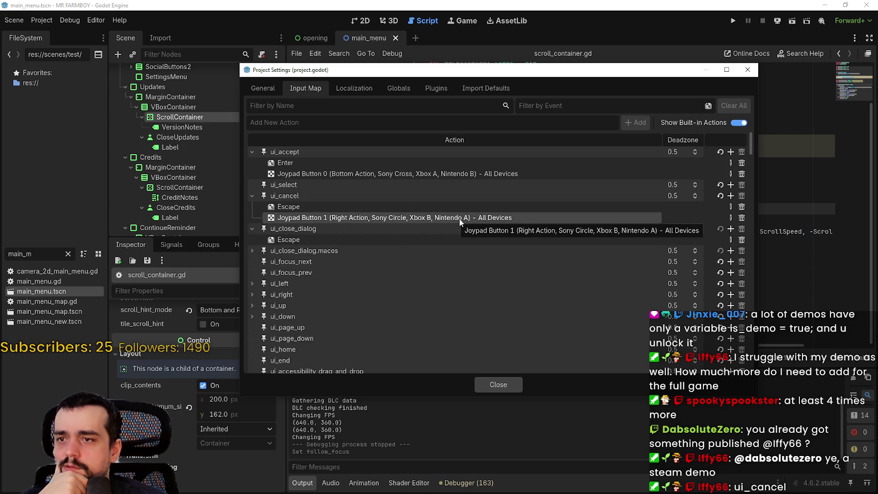
click(507, 385)
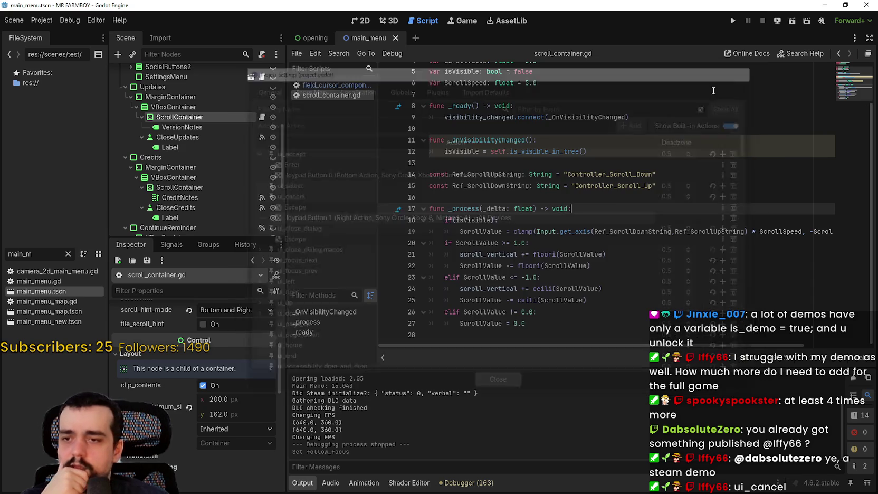
Run the game, open Continue, arrow through the saves to Cancel, back out, and quit
click(733, 20)
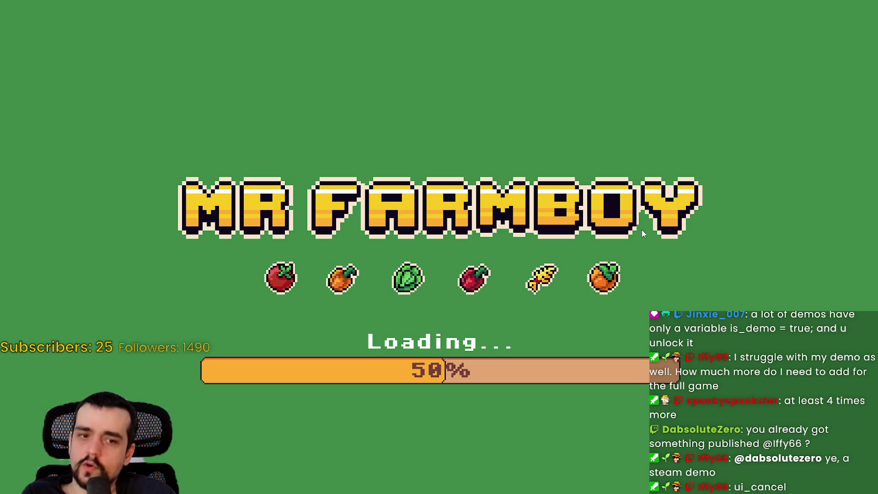
key(Up)
key(Return)
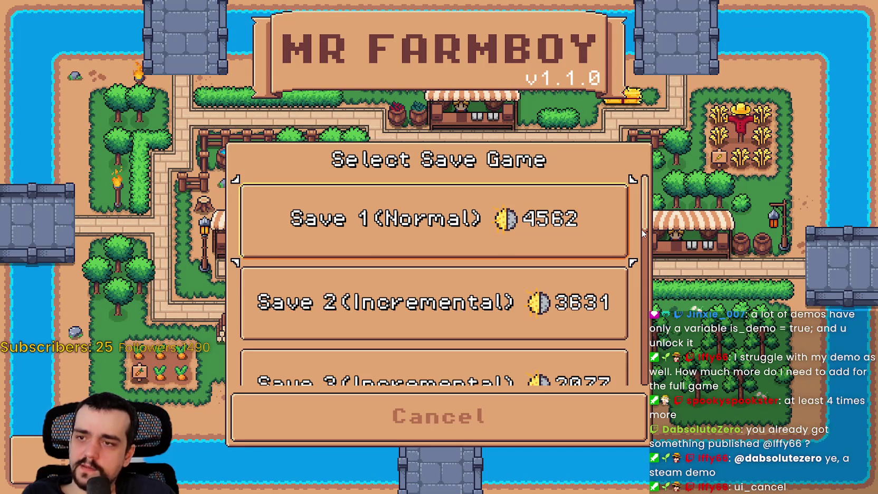
key(Down)
key(Down)
key(Down)
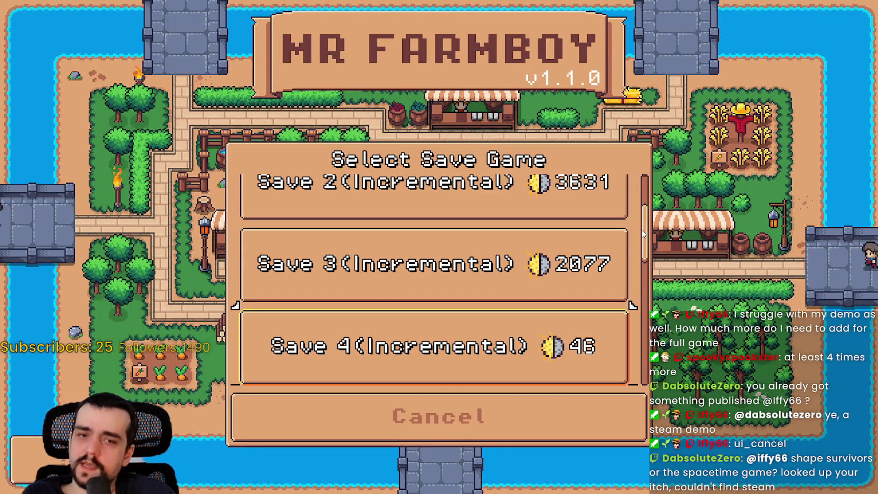
key(Down)
key(Down)
key(Down)
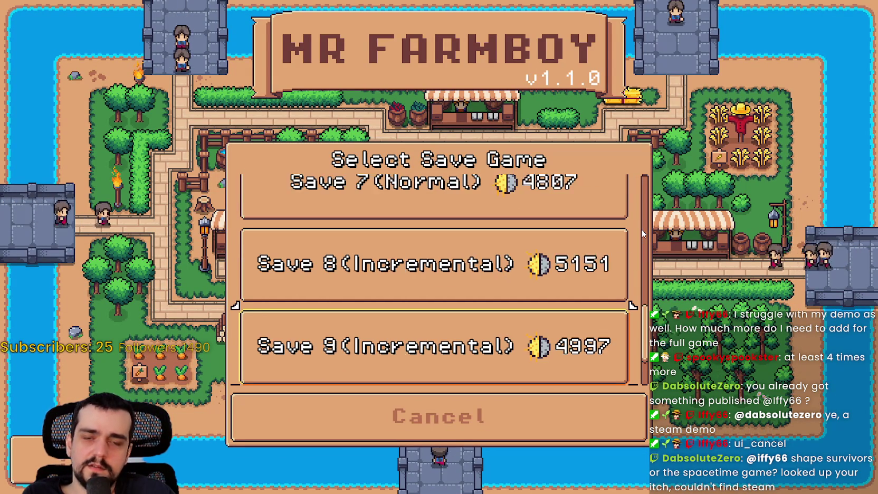
key(Down)
key(Down)
key(Return)
key(Up)
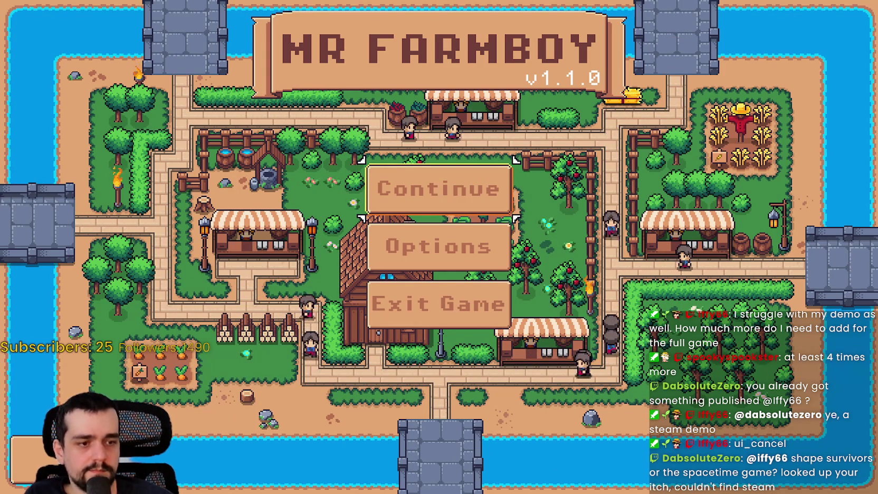
key(alt+F4)
Click into scroll_container.gd at line 23 and collapse the Updates branch in the scene tree
click(674, 275)
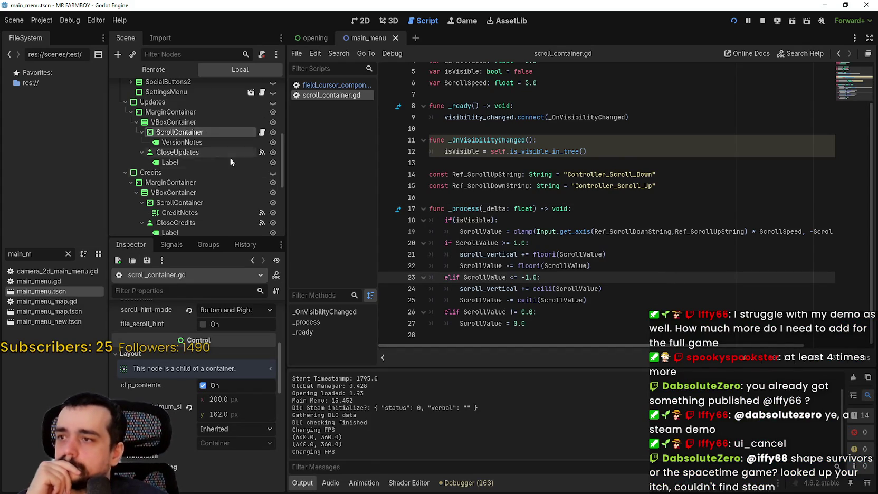
scroll(232, 181, up, 3)
click(125, 178)
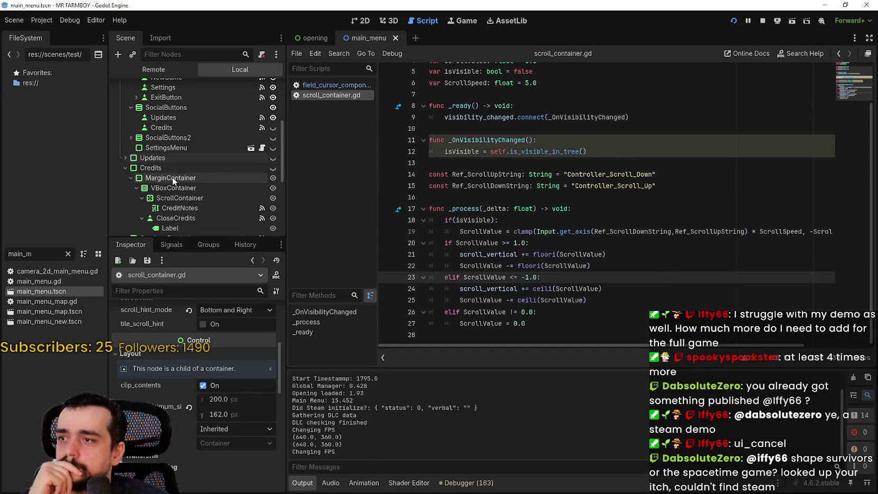
Select and expand the Credits node, inspecting its CloseCredits and MarginContainer children
click(170, 168)
scroll(178, 173, up, 1)
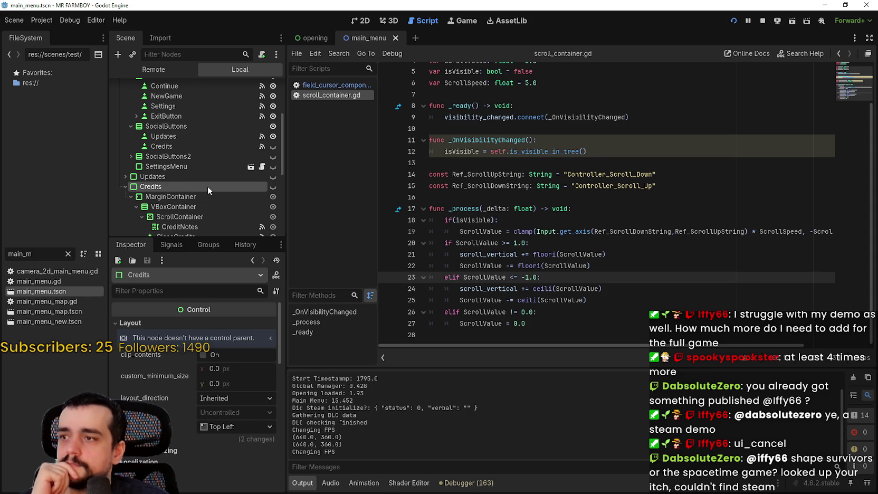
scroll(248, 182, down, 2)
click(123, 150)
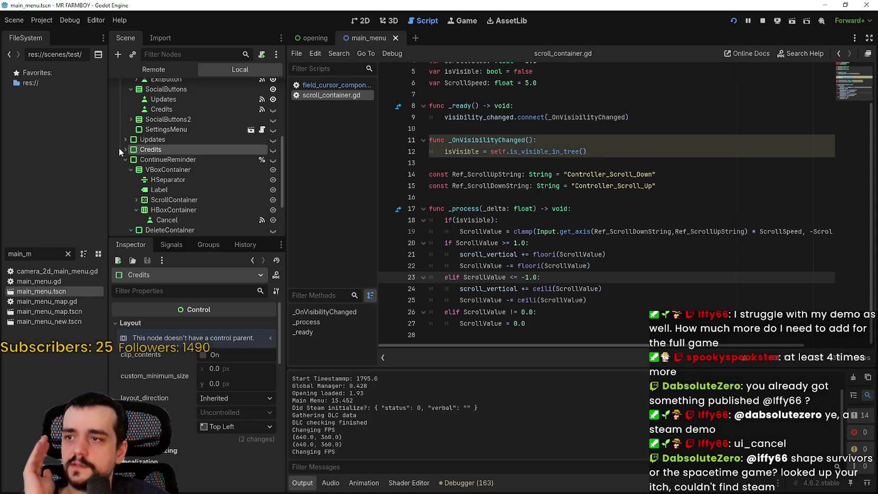
click(124, 150)
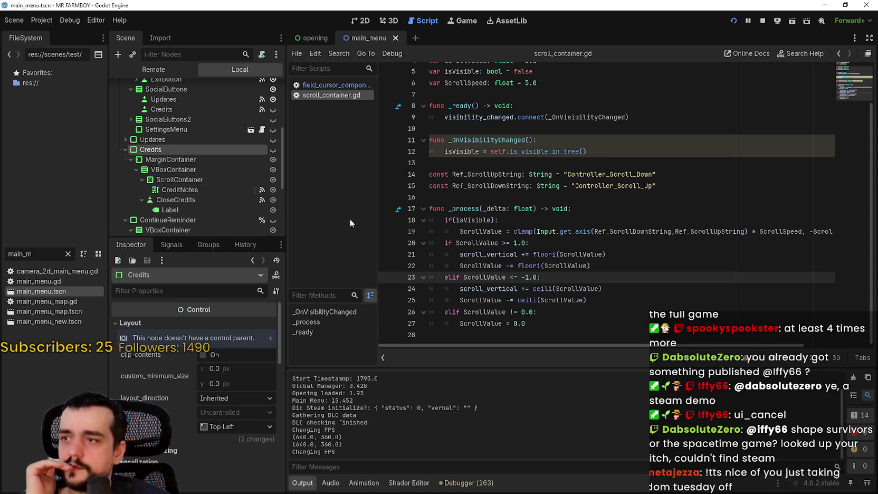
click(233, 201)
click(237, 157)
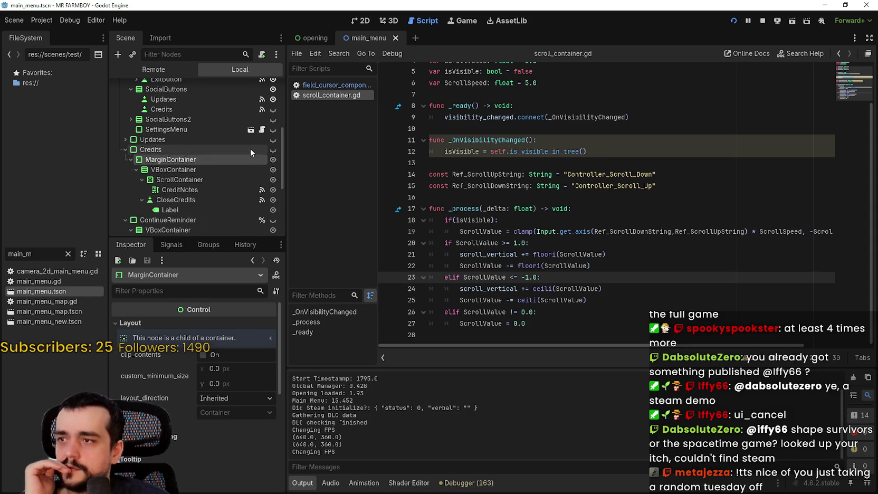
click(249, 150)
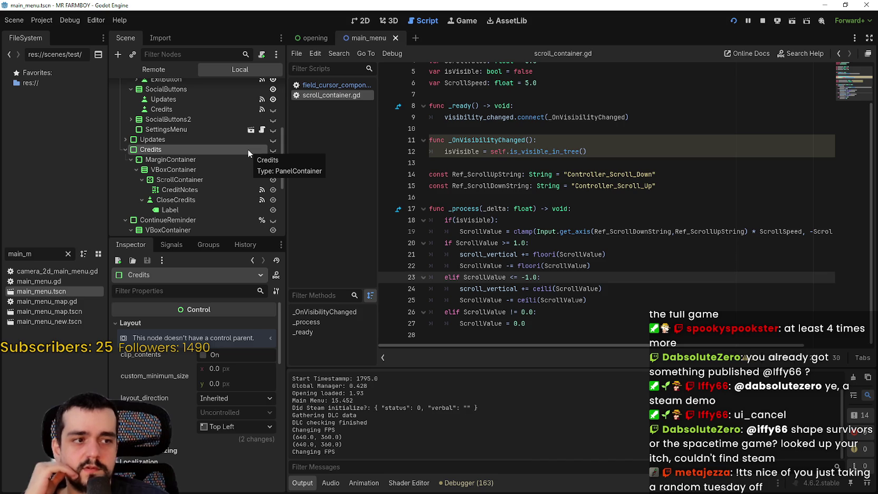
Reopen Project Settings on the Input Map
click(516, 196)
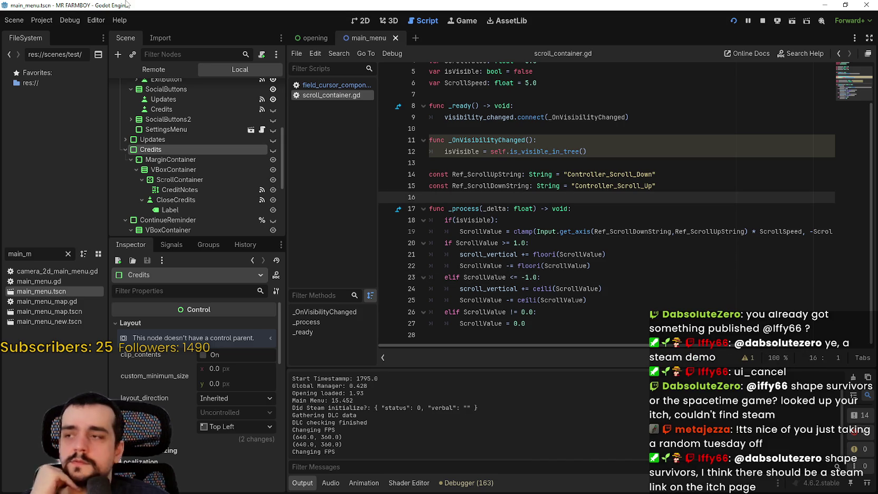
click(45, 21)
click(51, 32)
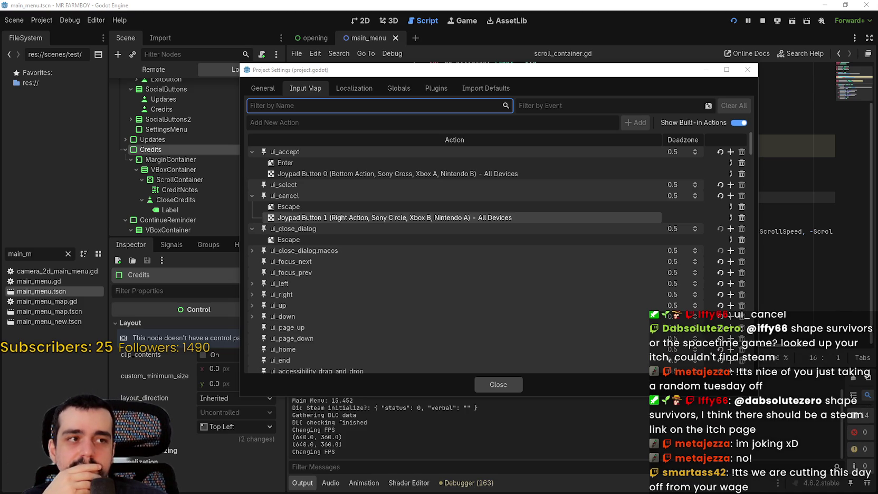
Switch to the Brave window showing the Godot forum thread on ui_cancel and menu layers
key(alt+Tab)
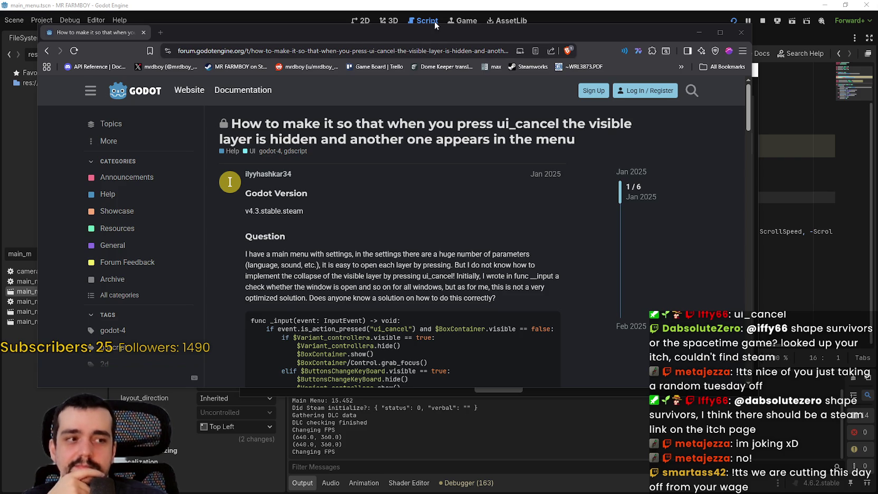
Scroll through the forum question and its code, selecting and clearing some code lines
drag(433, 30, 501, 18)
scroll(470, 288, down, 3)
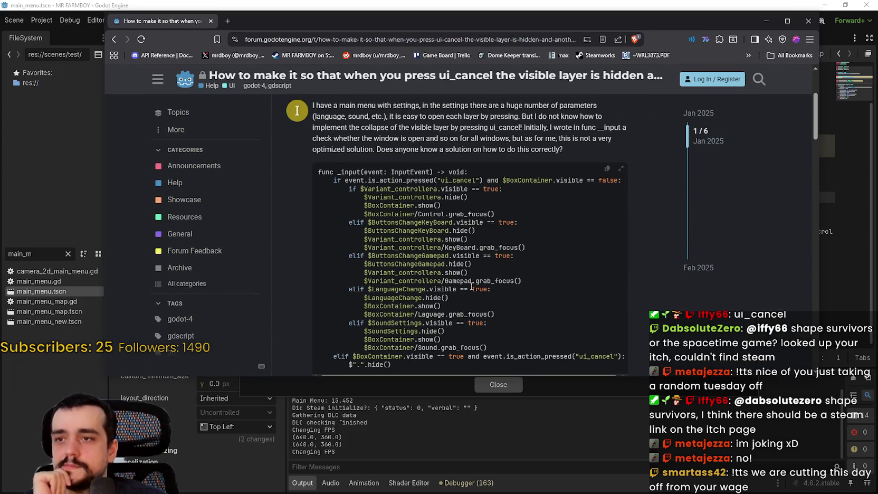
scroll(474, 283, up, 1)
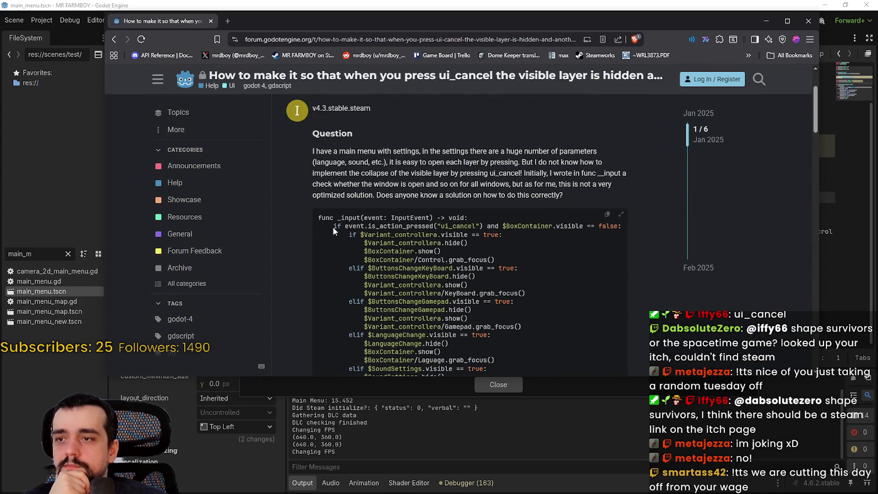
drag(332, 226, 521, 241)
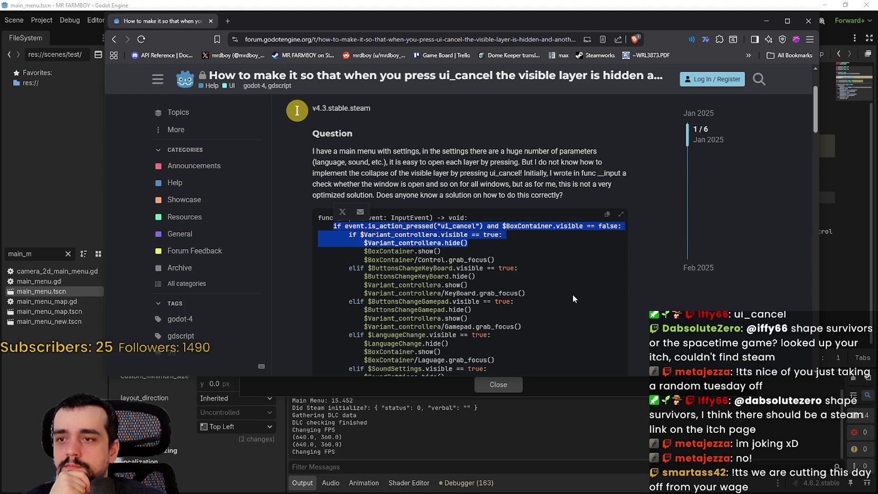
scroll(557, 261, down, 3)
scroll(554, 271, up, 2)
scroll(556, 271, down, 3)
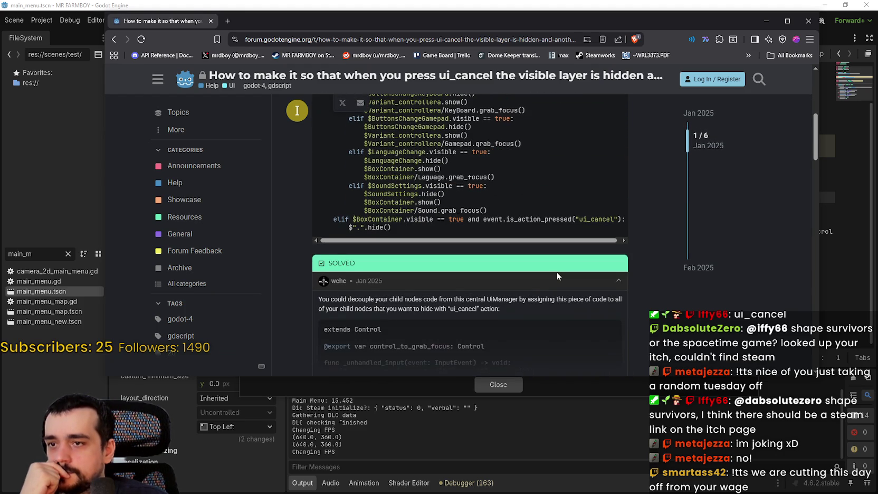
scroll(458, 241, up, 2)
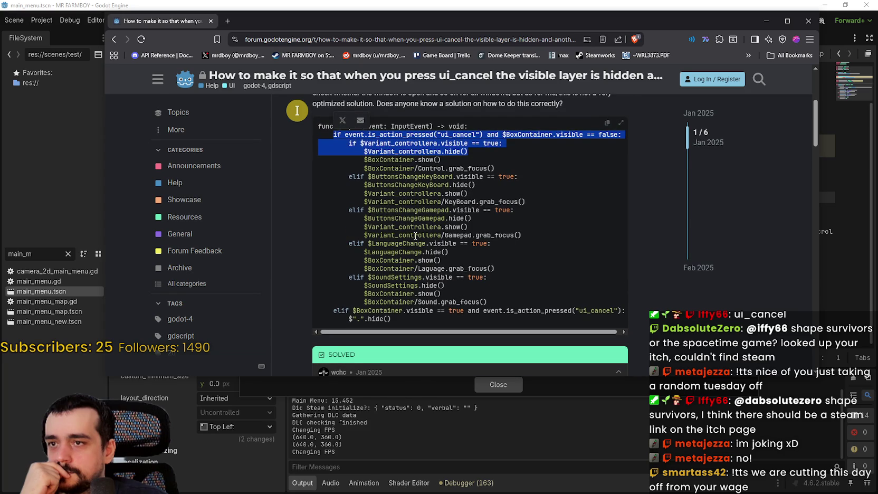
click(474, 146)
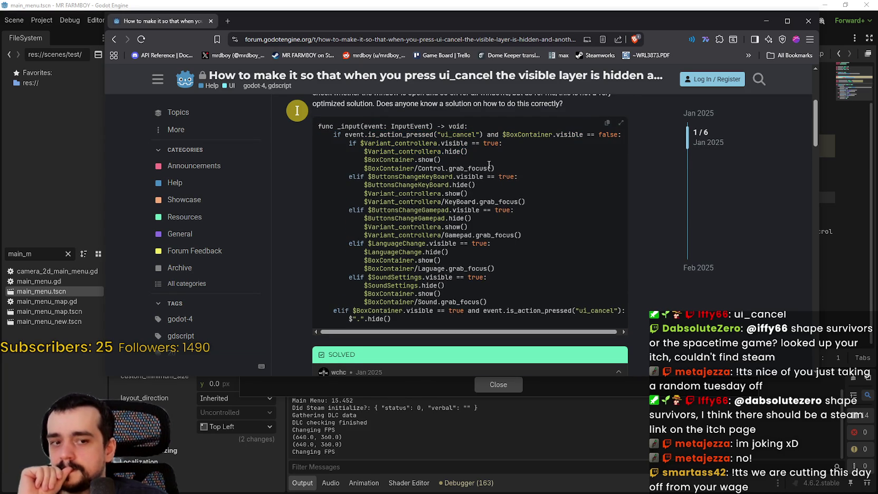
scroll(412, 206, down, 2)
scroll(412, 206, up, 3)
scroll(411, 209, down, 3)
scroll(411, 208, down, 2)
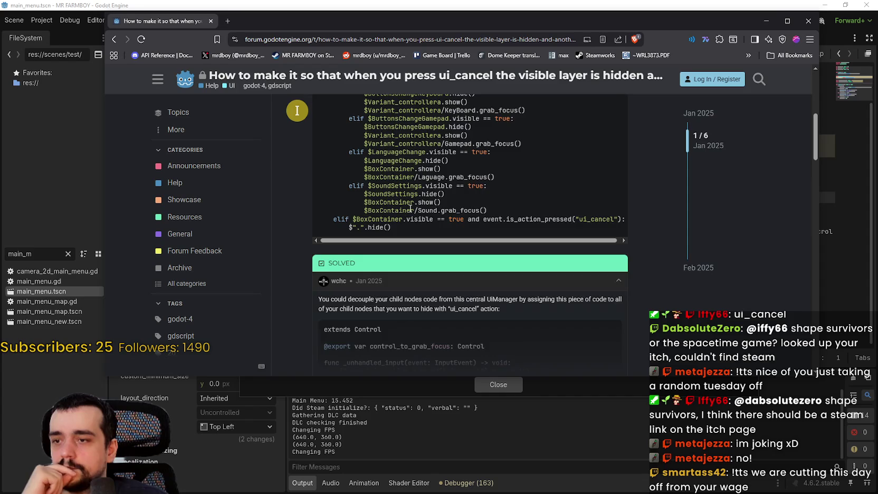
Jump to wchc's accepted solution reply and select the word ui_cancel in it
click(334, 294)
scroll(443, 298, down, 2)
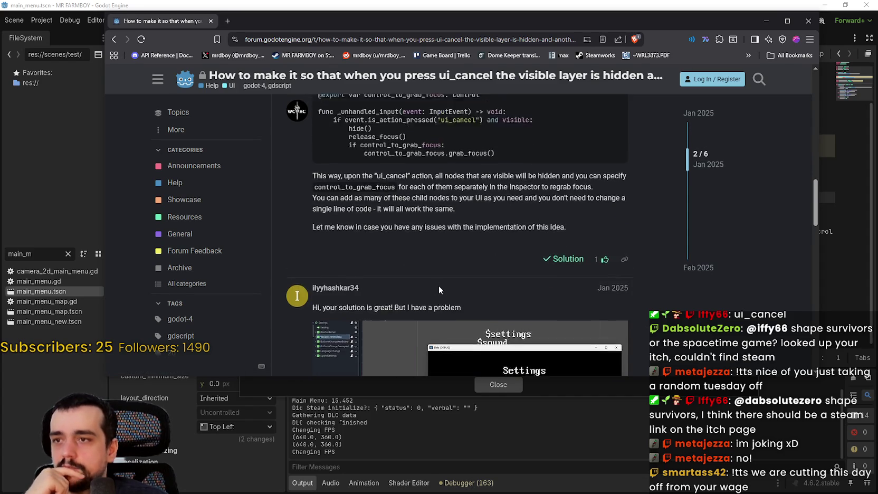
scroll(438, 286, up, 2)
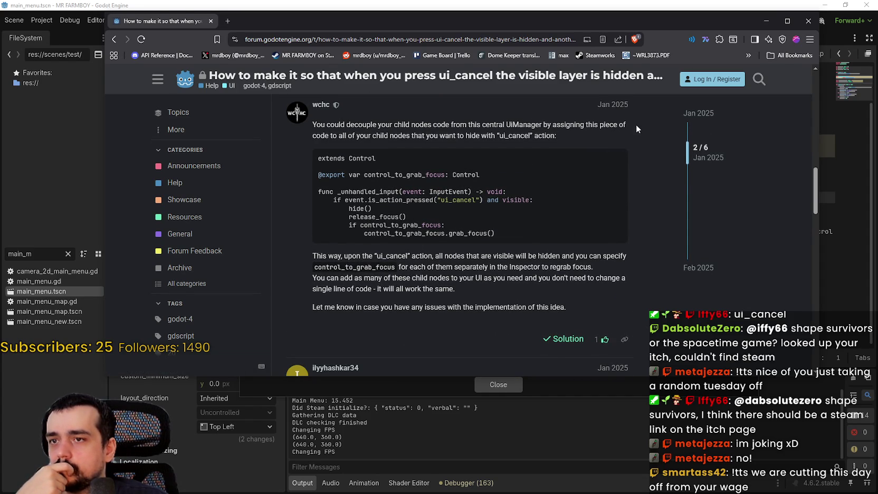
drag(344, 135, 531, 136)
double_click(510, 136)
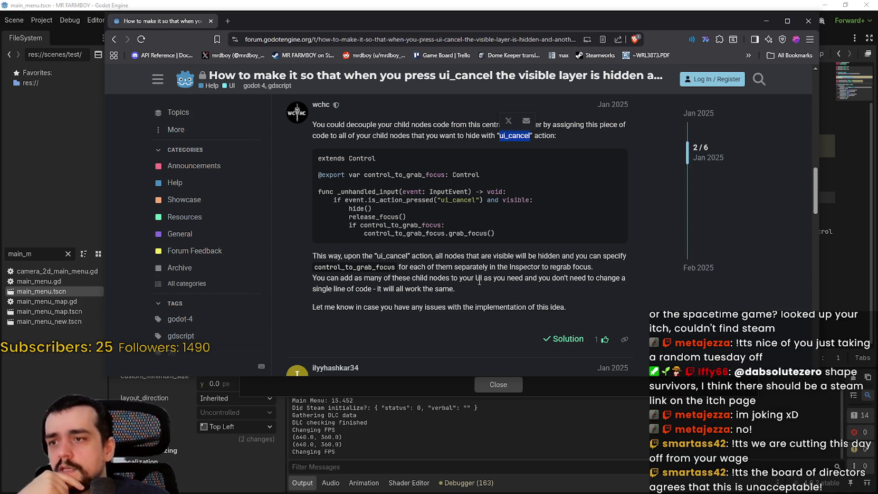
scroll(479, 282, down, 2)
scroll(469, 300, up, 3)
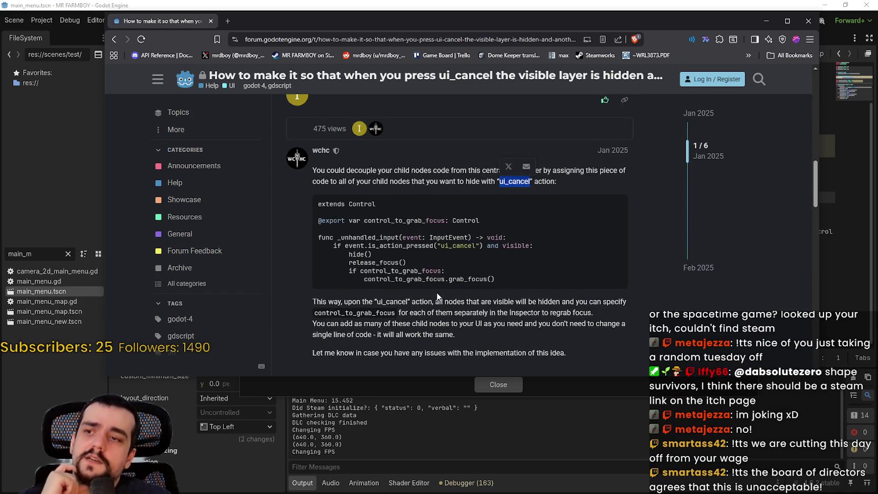
scroll(437, 297, up, 5)
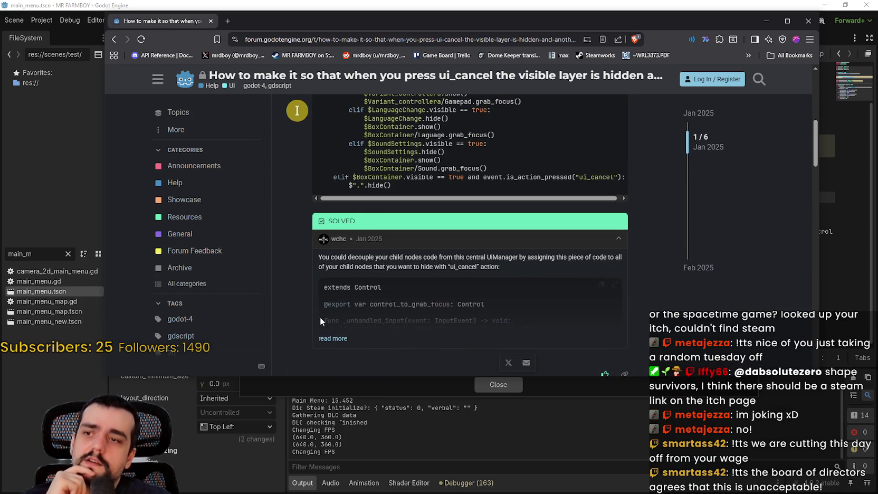
scroll(338, 328, up, 5)
scroll(328, 237, down, 6)
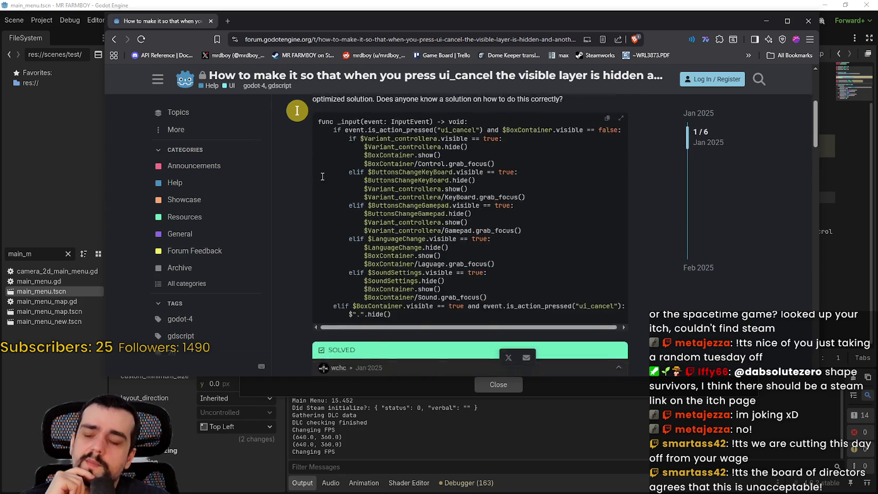
click(324, 195)
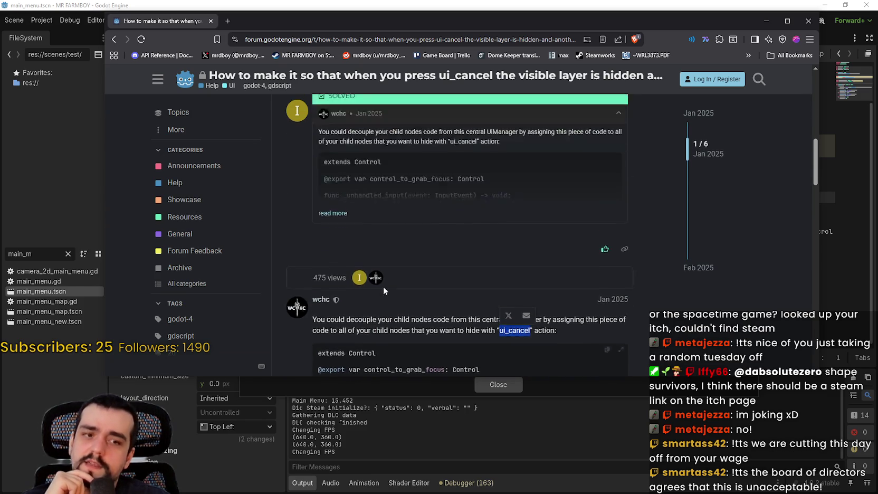
scroll(569, 327, down, 4)
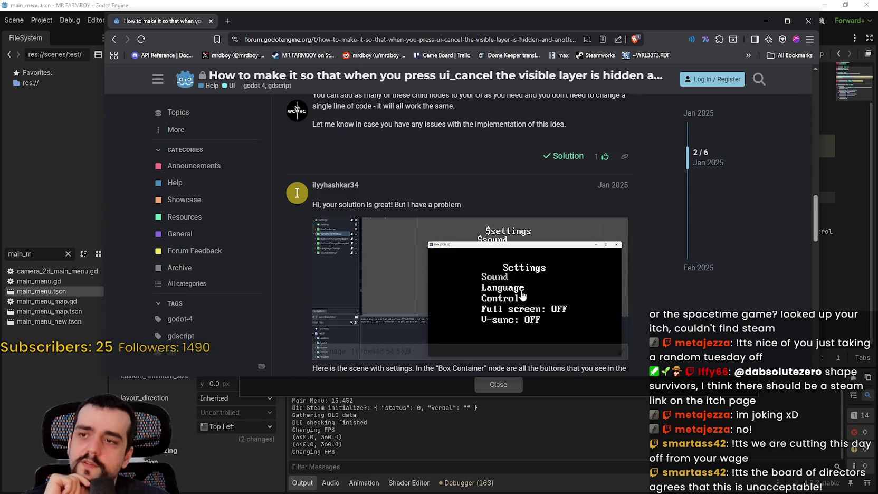
scroll(522, 296, up, 1)
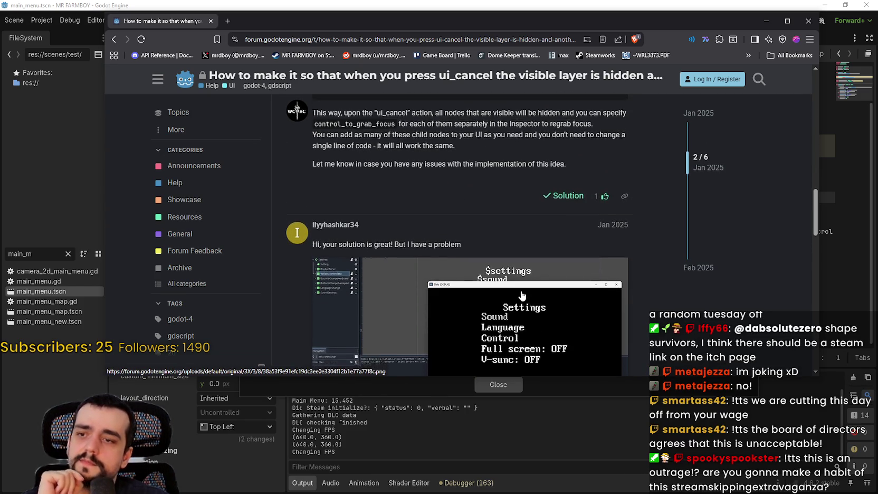
scroll(522, 295, down, 5)
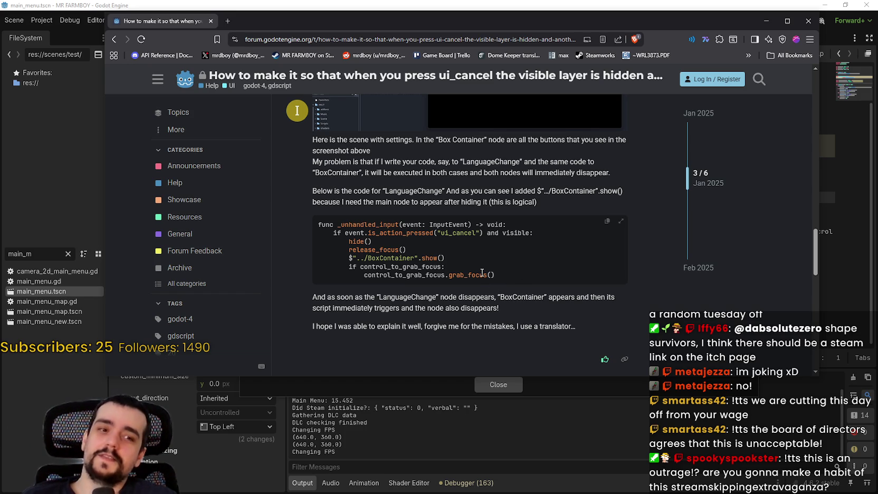
scroll(512, 259, down, 1)
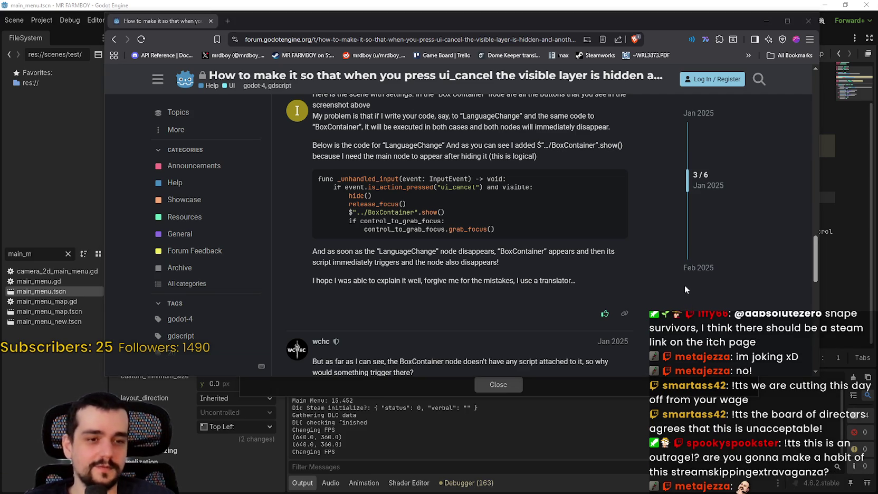
scroll(508, 275, down, 10)
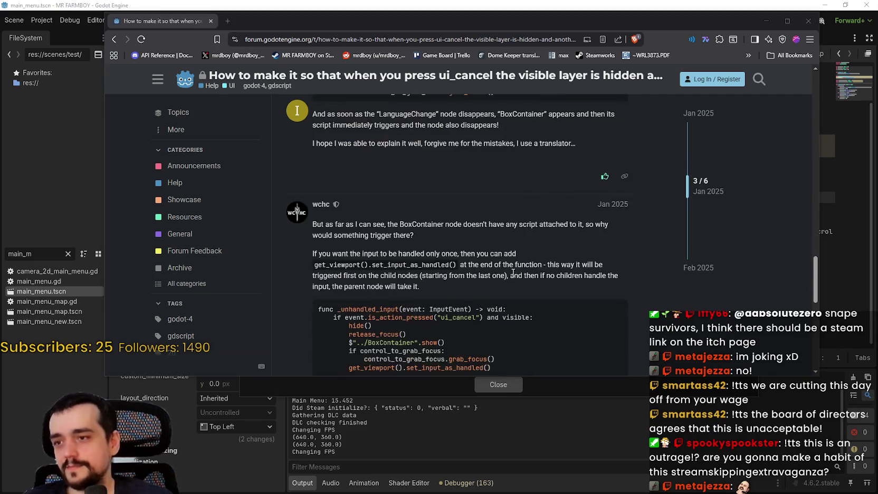
scroll(512, 271, down, 1)
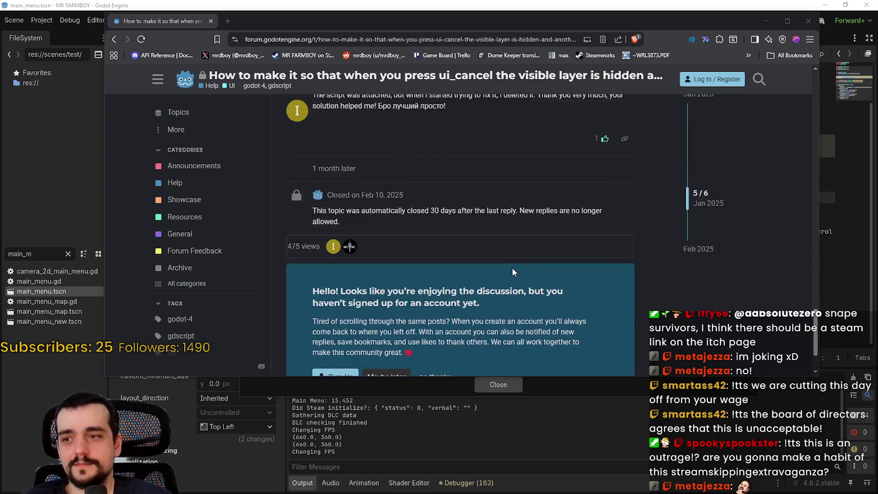
Read wchc's explanation, highlighting the set_input_as_handled() sentence and the word hidden
scroll(512, 267, up, 3)
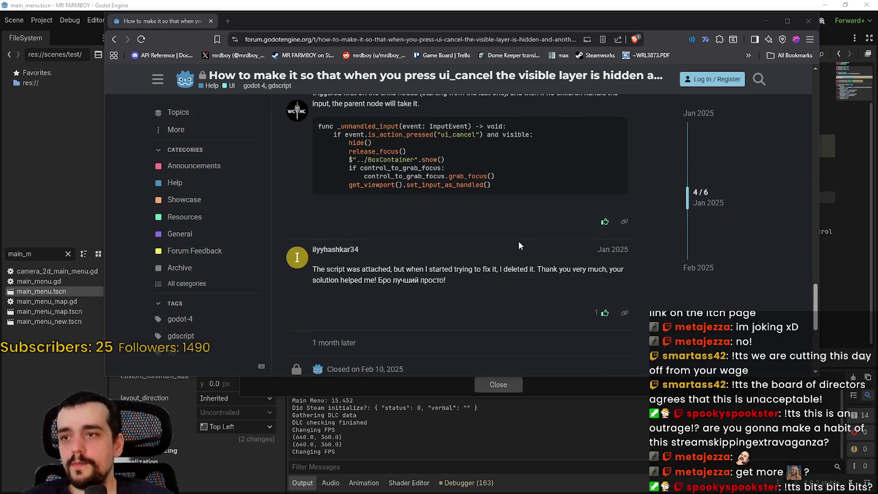
scroll(525, 276, up, 2)
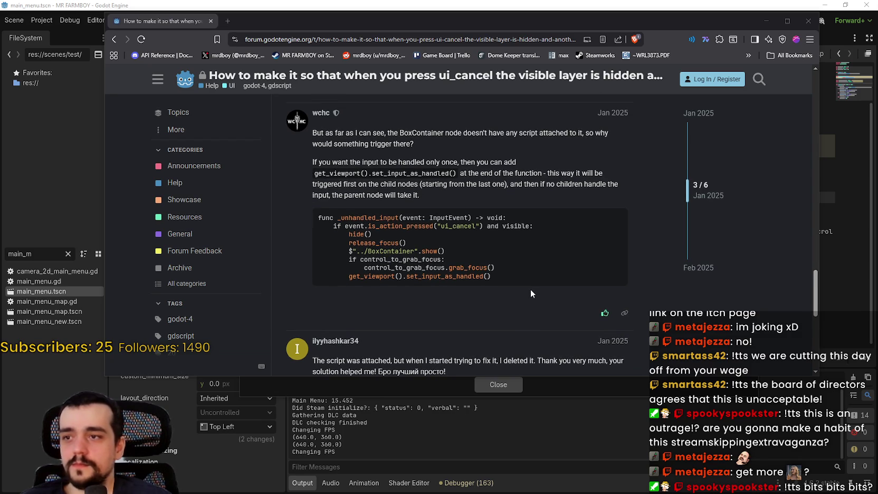
scroll(524, 297, up, 2)
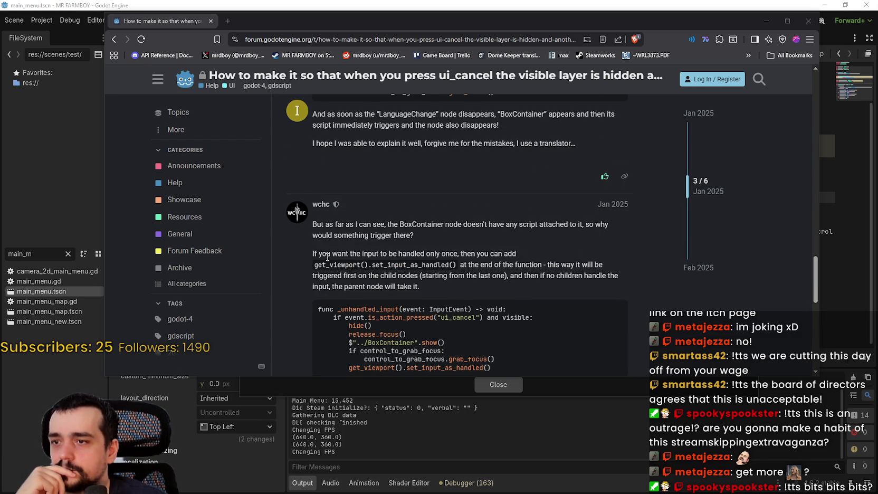
drag(320, 255, 501, 257)
mouse_move(396, 265)
mouse_down()
mouse_move(580, 267)
mouse_move(617, 290)
mouse_up()
scroll(618, 290, up, 3)
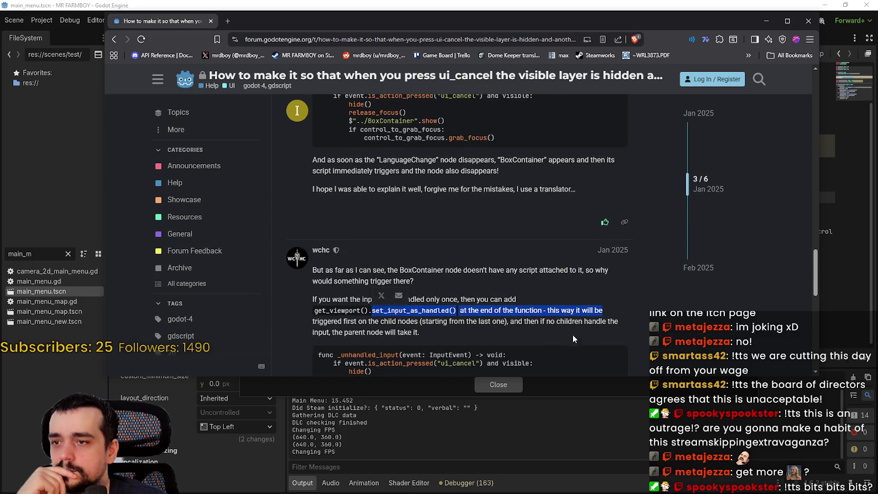
scroll(444, 269, up, 2)
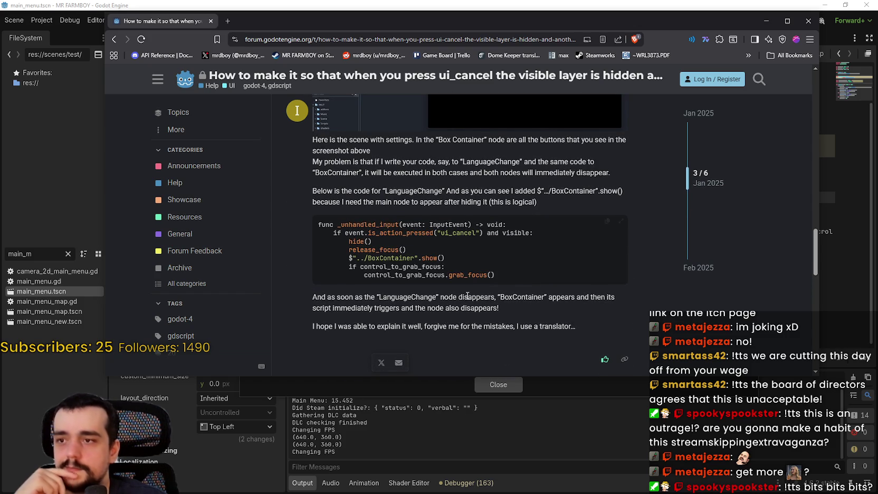
scroll(467, 299, up, 3)
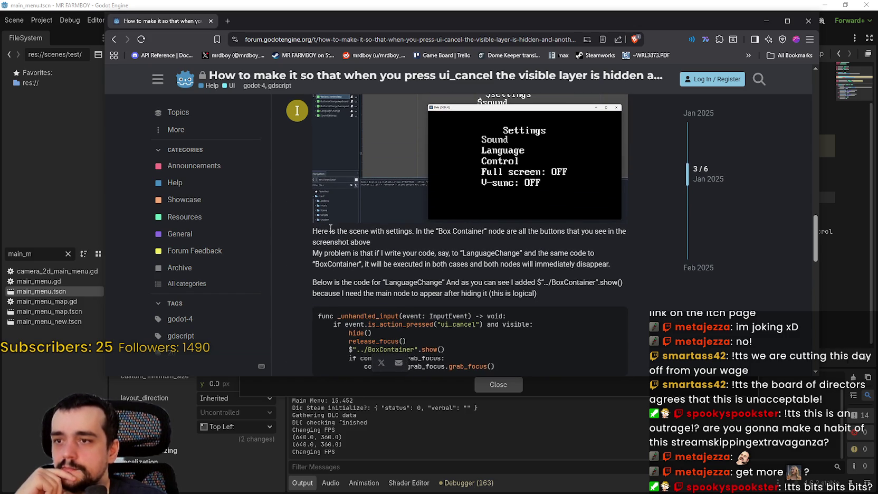
scroll(446, 243, up, 10)
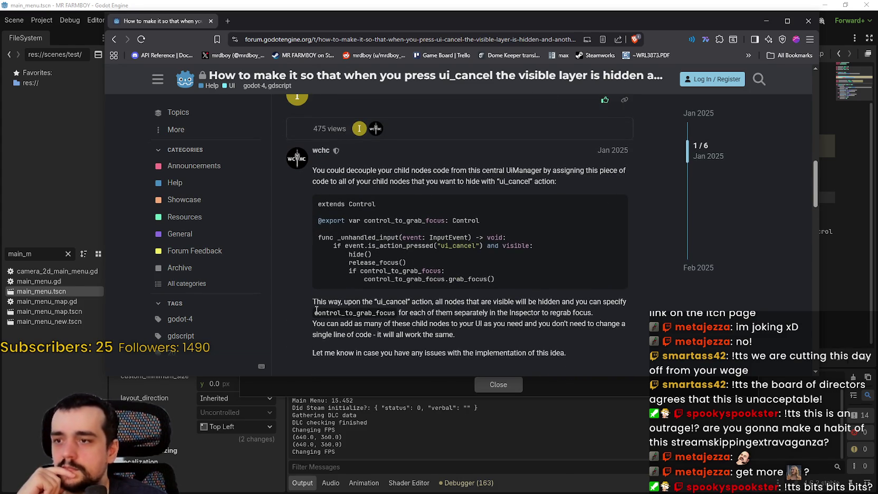
mouse_move(311, 305)
mouse_down()
mouse_move(384, 315)
mouse_move(442, 304)
mouse_up()
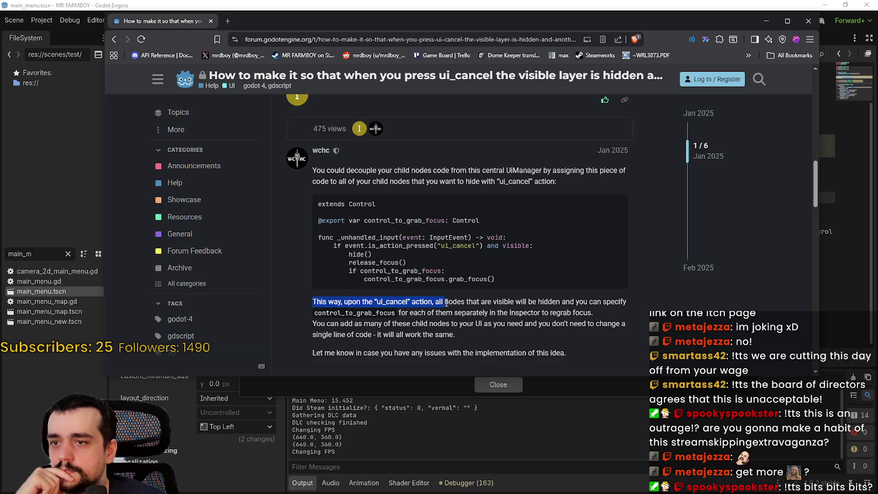
click(442, 303)
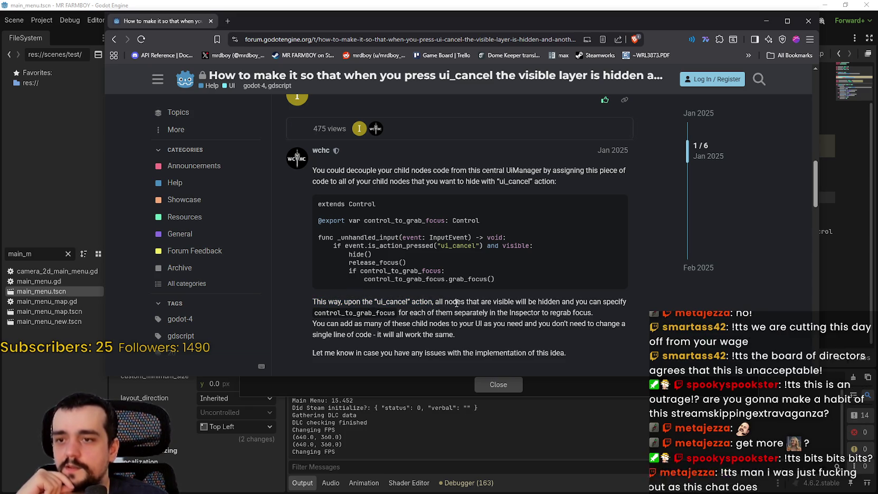
double_click(559, 304)
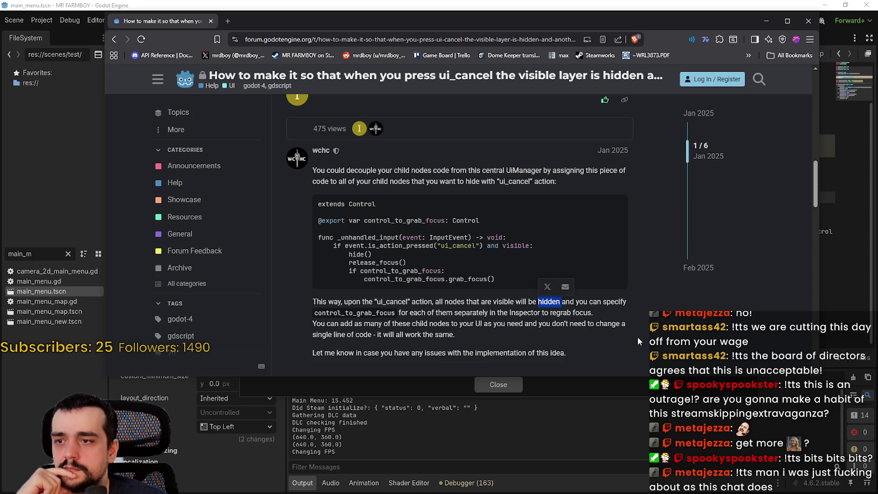
Compare with the question's code and highlight the sentence about adding more child nodes
scroll(587, 287, up, 5)
scroll(583, 287, up, 3)
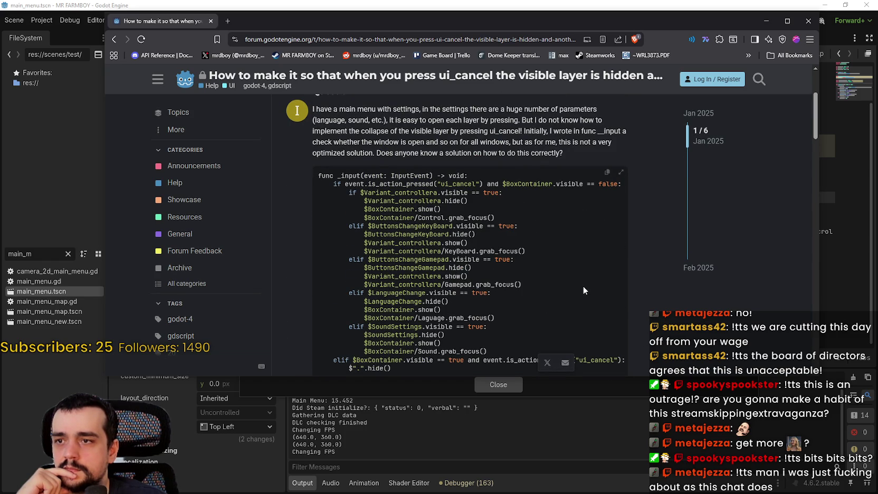
mouse_move(475, 210)
mouse_down()
mouse_move(328, 186)
mouse_move(314, 176)
mouse_up()
scroll(490, 254, up, 3)
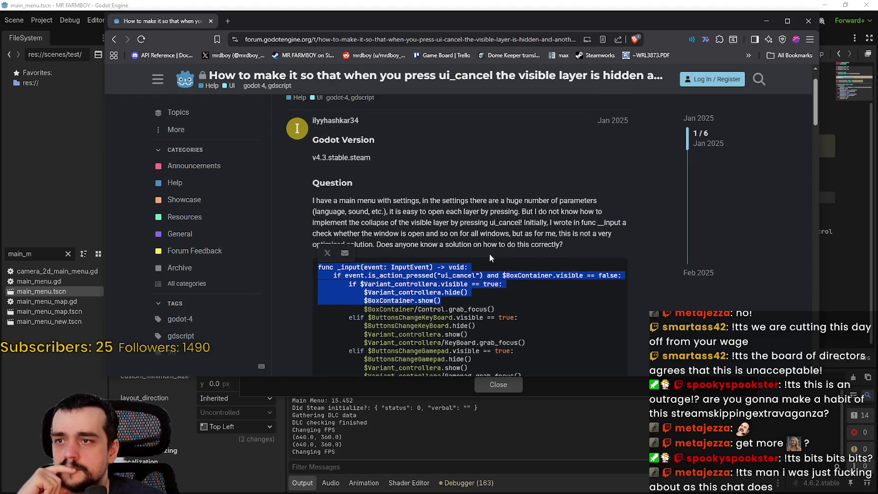
scroll(485, 242, down, 3)
scroll(485, 240, down, 5)
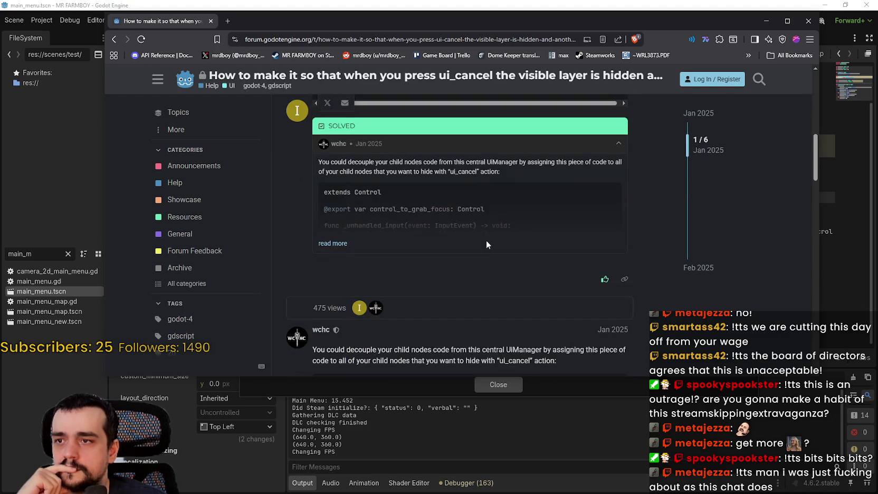
scroll(485, 238, down, 3)
scroll(492, 253, down, 2)
drag(399, 218, 594, 223)
mouse_move(299, 226)
mouse_down()
mouse_move(487, 240)
mouse_move(481, 245)
mouse_move(484, 237)
mouse_up()
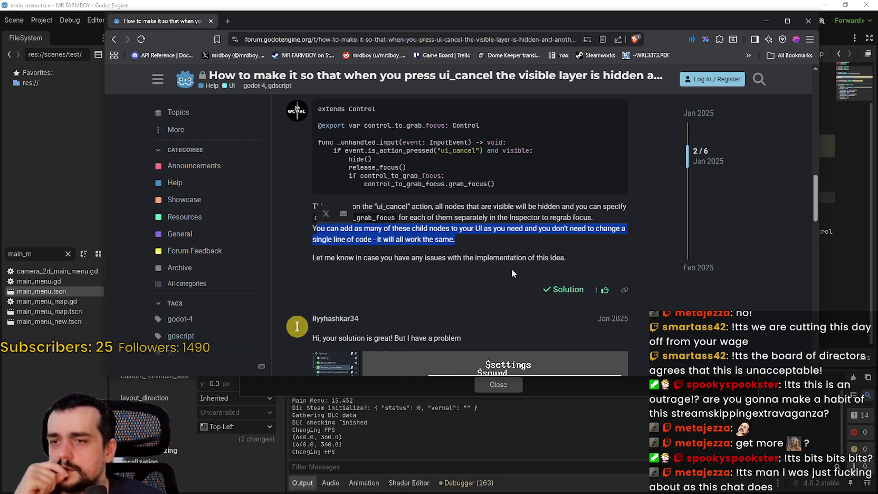
mouse_move(313, 257)
mouse_down()
mouse_move(625, 267)
mouse_move(507, 264)
mouse_up()
scroll(412, 222, up, 1)
Select the _unhandled_input handler code from hide() to grab_focus() and copy it
drag(315, 156, 567, 275)
click(372, 182)
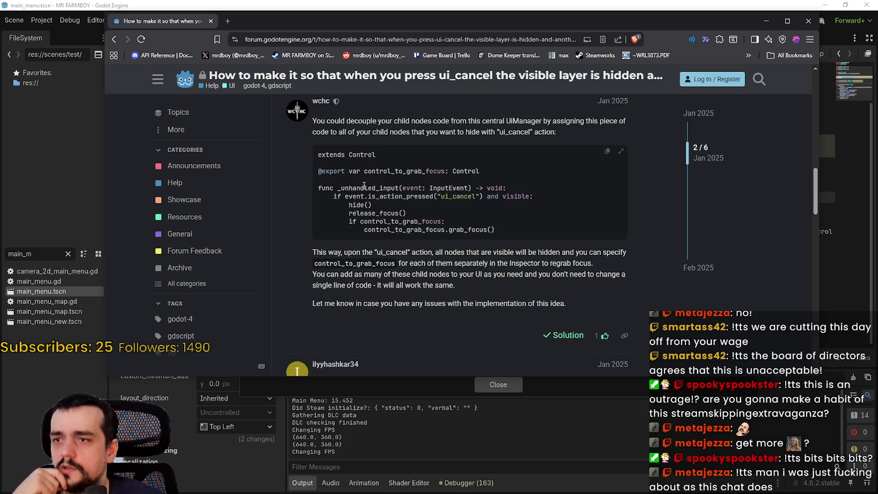
drag(368, 188, 364, 189)
double_click(379, 188)
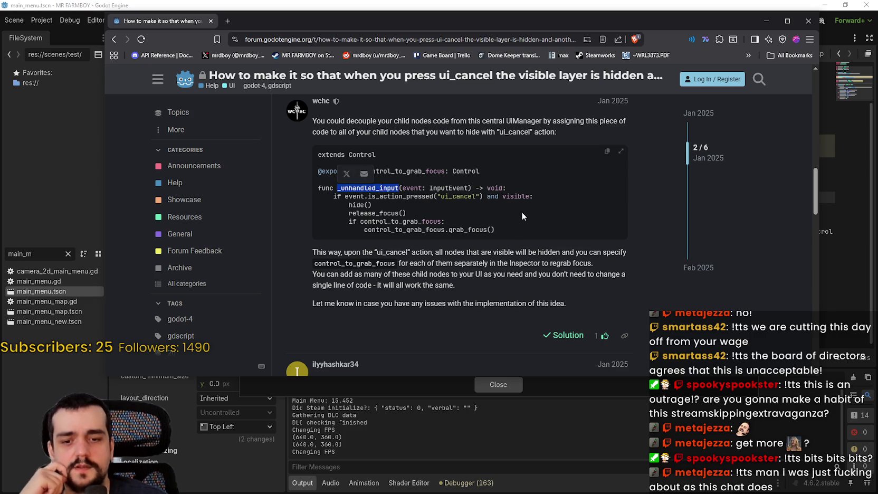
mouse_move(515, 222)
mouse_down()
mouse_move(348, 198)
mouse_move(358, 189)
mouse_up()
mouse_move(498, 242)
mouse_down()
mouse_move(312, 126)
mouse_move(315, 211)
mouse_move(323, 196)
mouse_up()
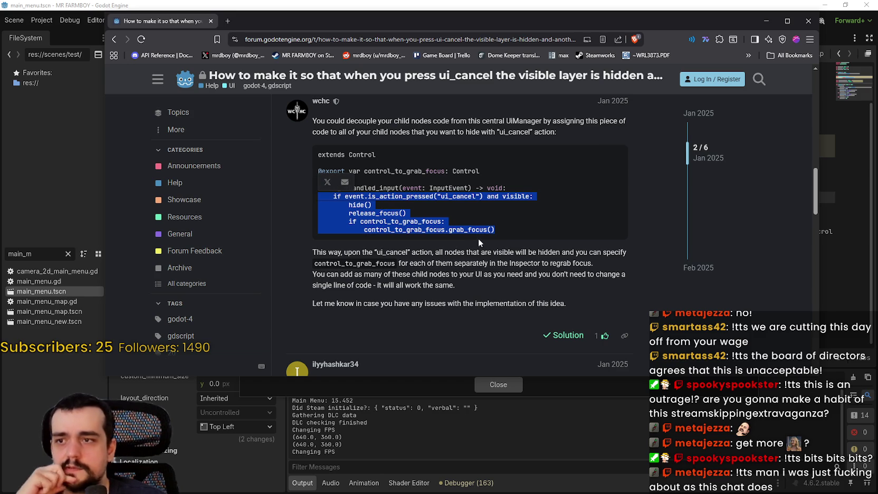
click(447, 200)
drag(533, 242, 314, 183)
drag(525, 233, 317, 187)
right_click(318, 189)
click(337, 197)
Close the project settings window and return to the Godot editor
click(417, 205)
click(586, 4)
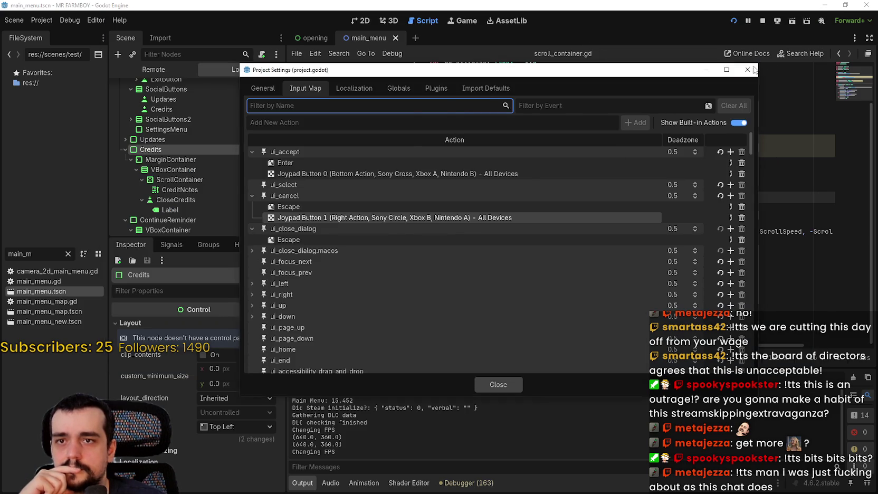
click(747, 69)
Select the LoginYo node and open its script login_yo.gd in the script editor
scroll(207, 175, up, 2)
click(213, 178)
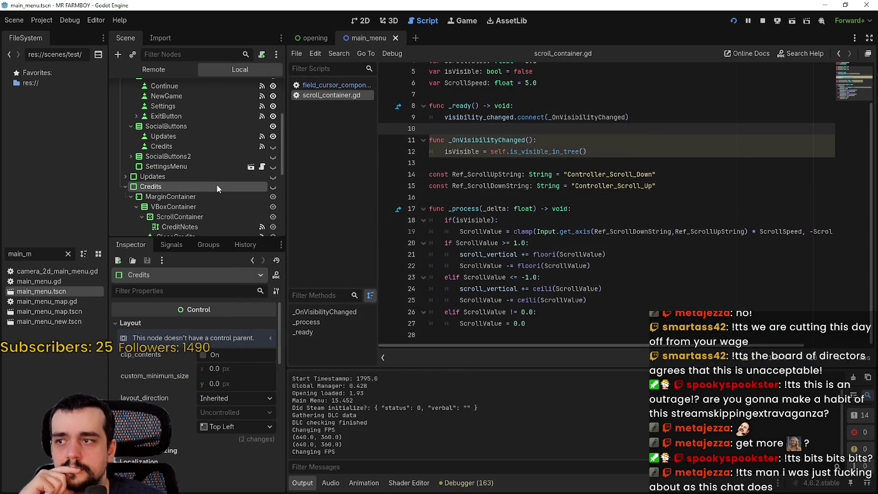
scroll(216, 171, up, 5)
click(170, 118)
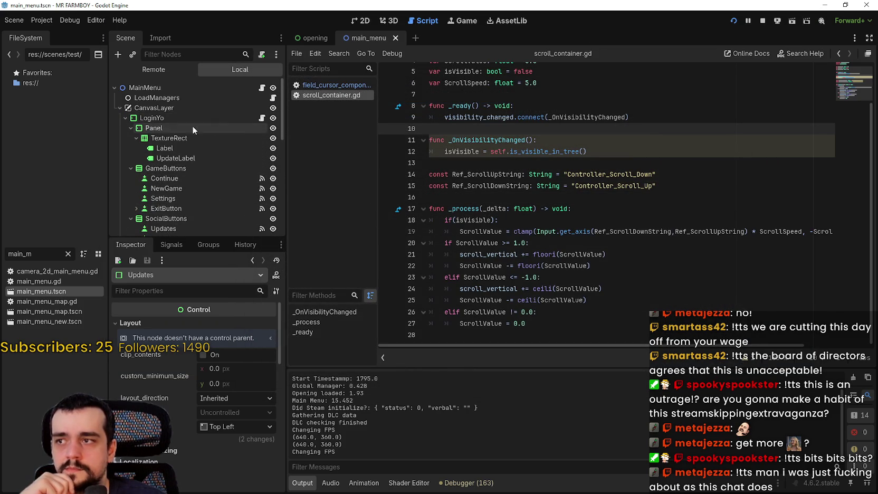
click(262, 117)
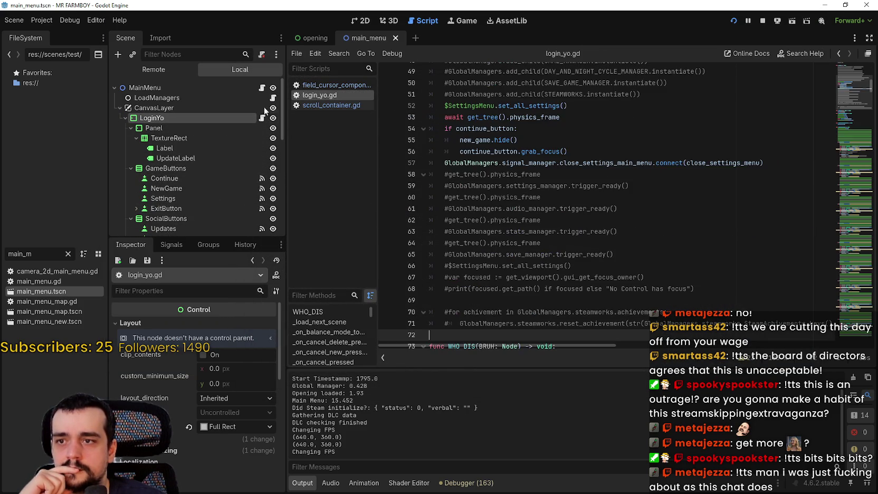
click(854, 161)
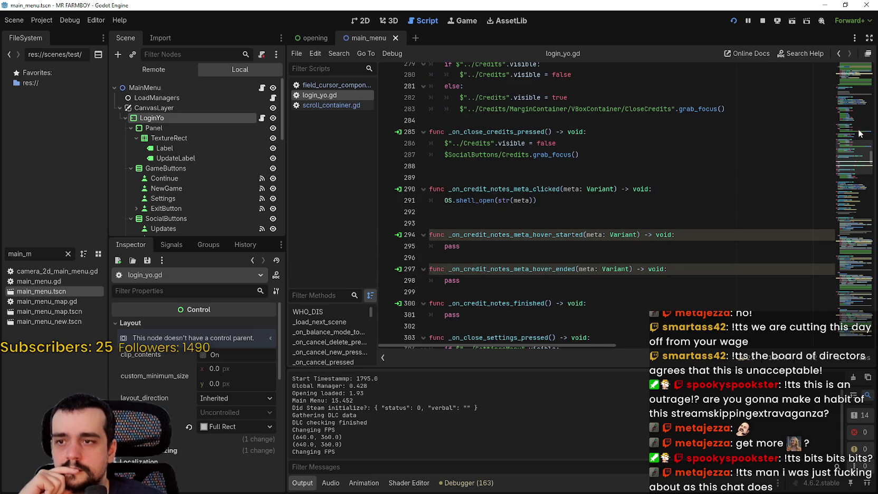
Scroll login_yo.gd to its final line 884, just below _load_next_scene
drag(861, 131, 851, 95)
scroll(728, 170, up, 10)
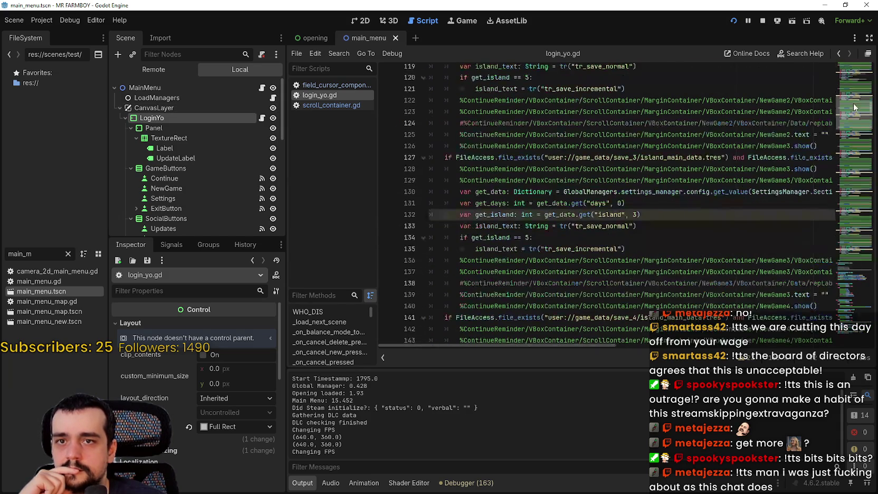
double_click(728, 170)
key(ctrl+f)
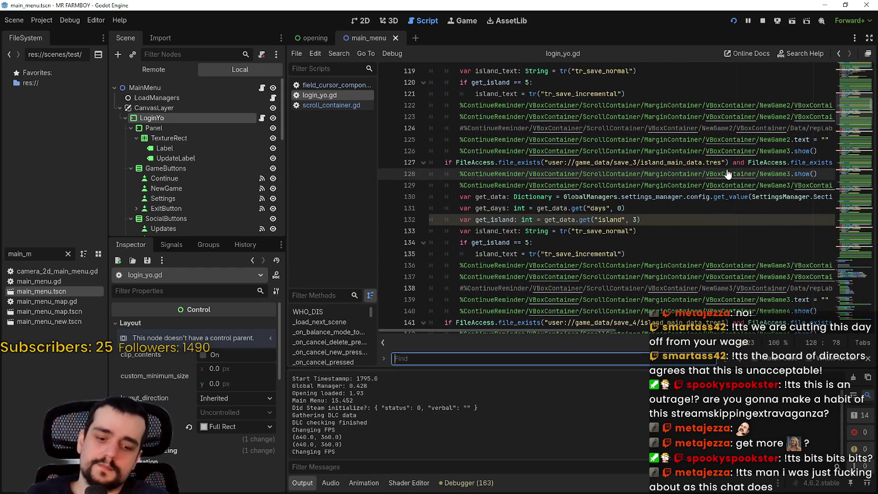
text(input)
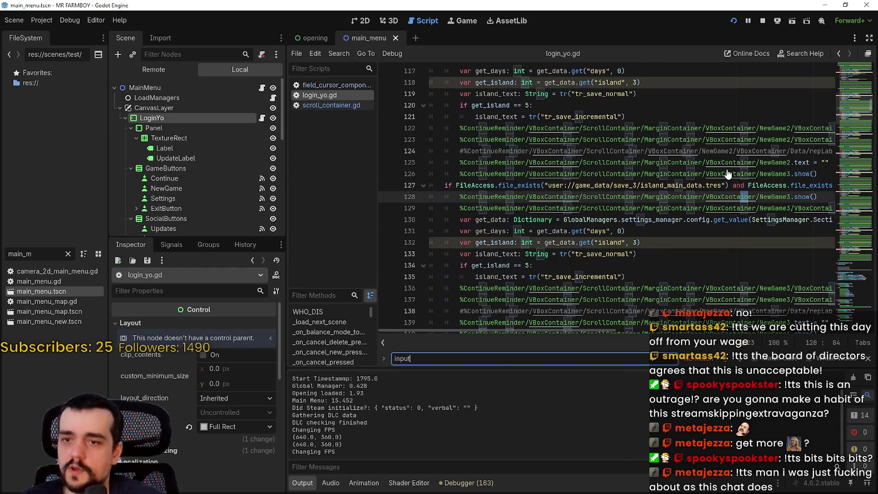
key(BackSpace)
key(BackSpace)
key(BackSpace)
click(864, 295)
drag(864, 296, 864, 314)
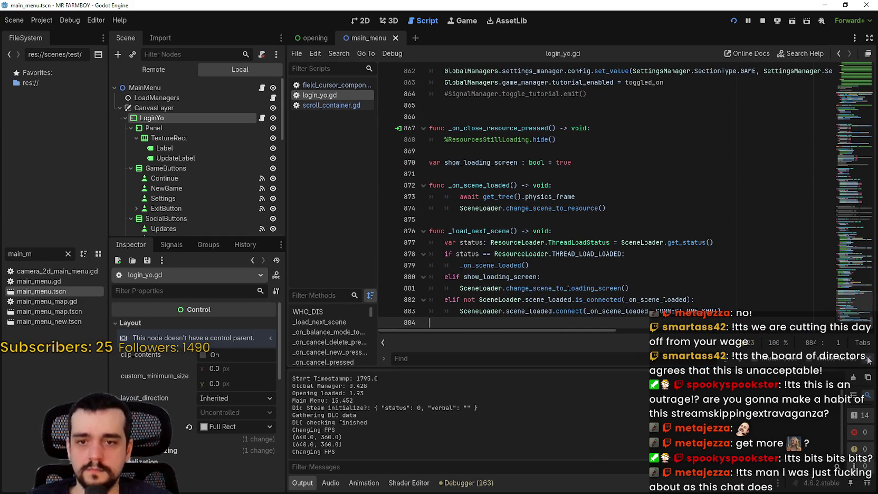
Paste the _unhandled_input ui_cancel handler at line 886 and comment out its grab_focus lines 890–891
key(Escape)
text(func _unhandled_input(event: InputEvent) -> void: 	if event.is_action_pressed("ui_cancel") and visible: 		hide() 		release_focus() 		if control_to_grab_focus: 			control_to_grab_focus.grab_focus())
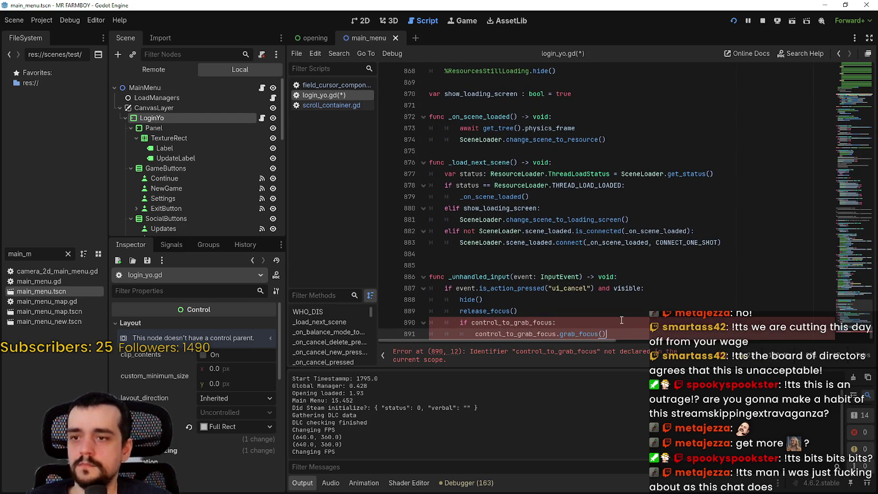
drag(612, 332, 431, 318)
key(shift+Right)
click(474, 328)
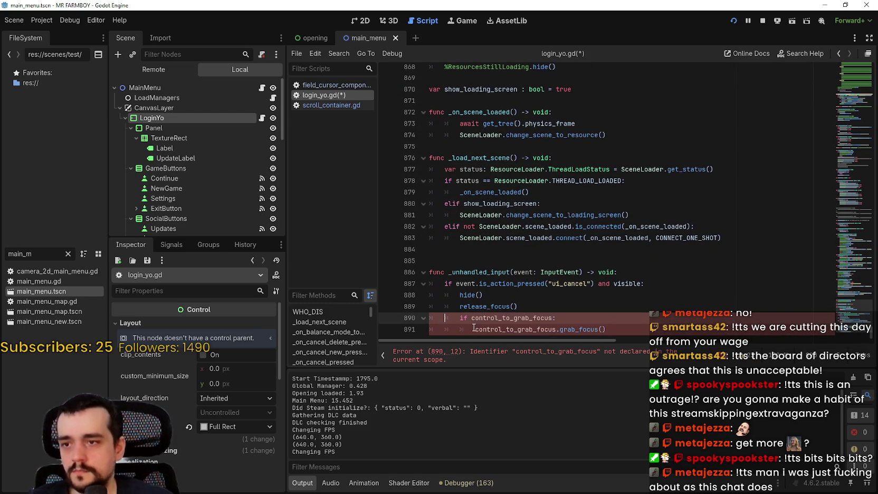
drag(648, 329, 403, 321)
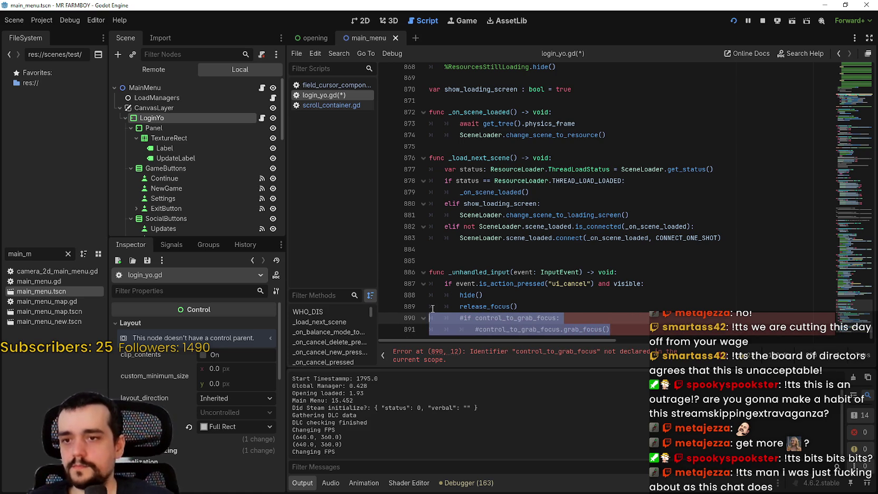
click(528, 284)
click(661, 272)
scroll(204, 195, down, 3)
scroll(196, 155, down, 2)
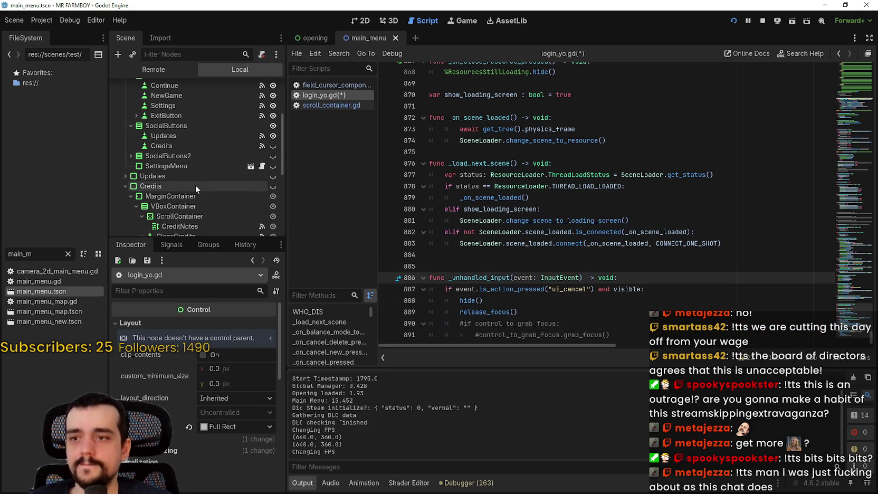
Inspect the Credits, CloseCredits and CreditNotes nodes and the CreditNotes text
click(224, 182)
scroll(230, 176, down, 3)
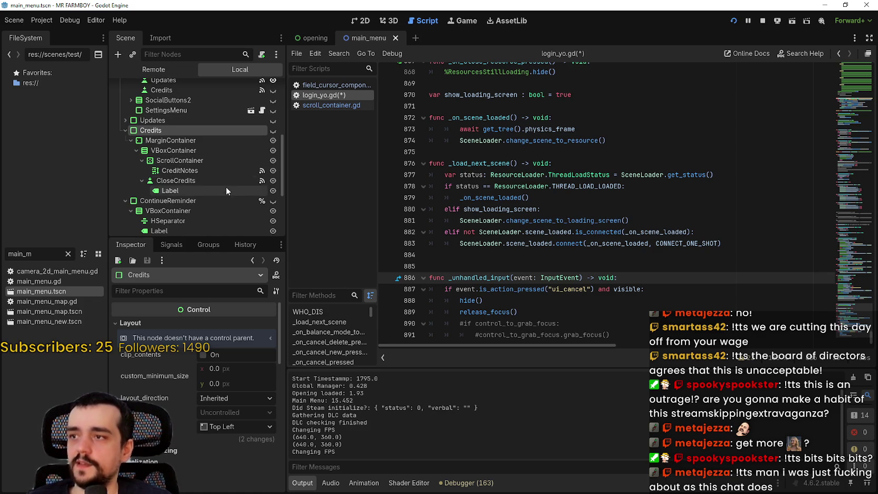
click(196, 181)
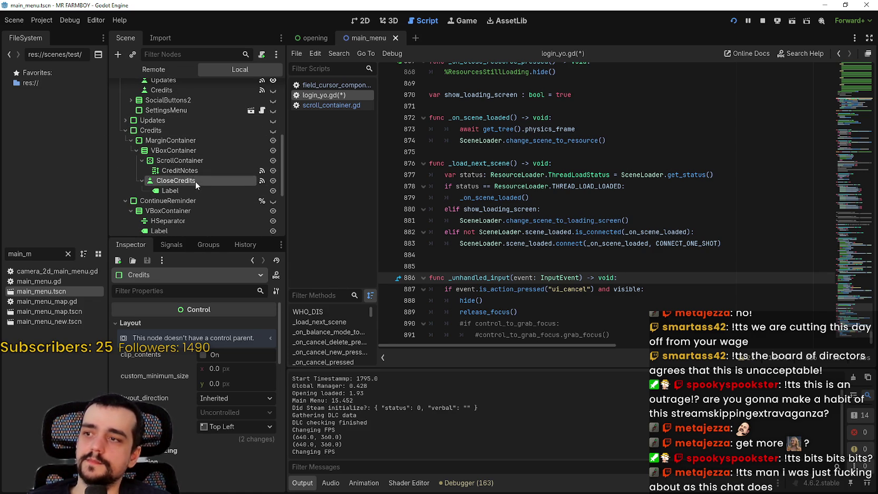
click(191, 170)
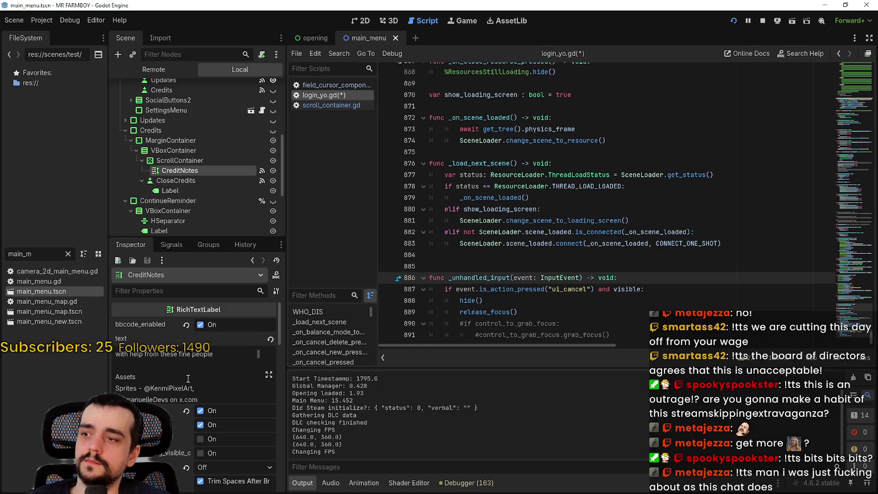
scroll(188, 379, down, 1)
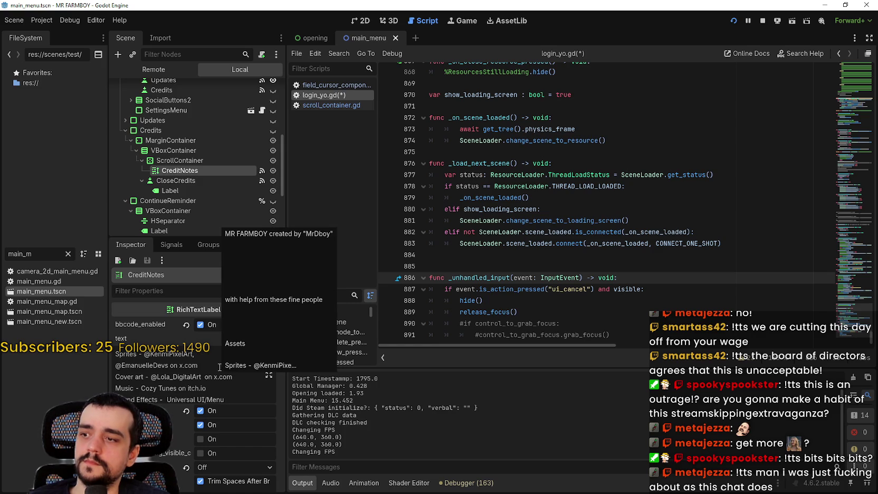
scroll(174, 361, up, 2)
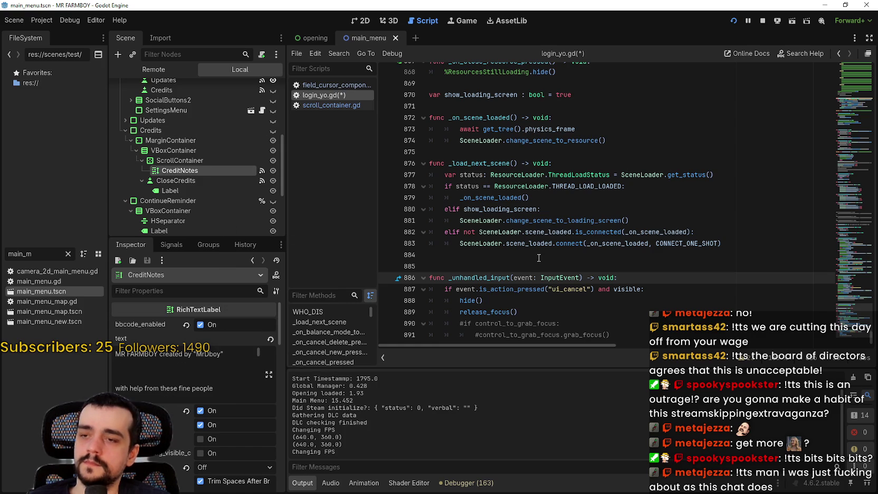
mouse_move(538, 243)
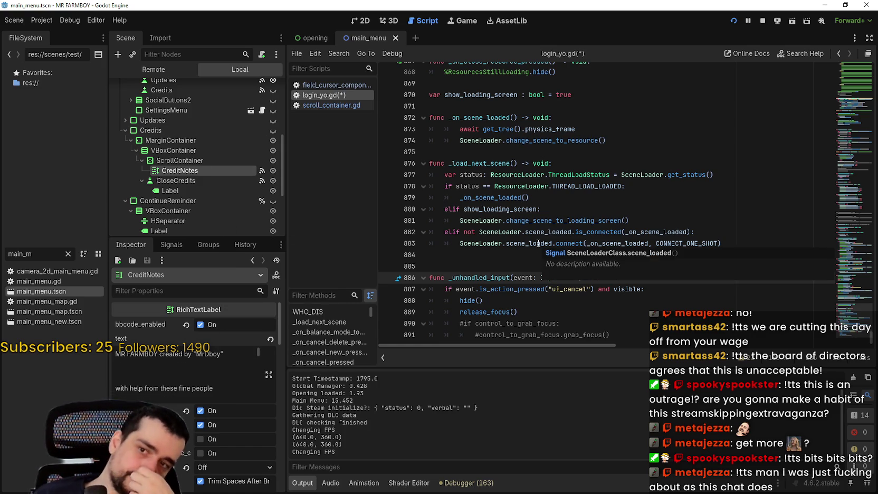
click(651, 291)
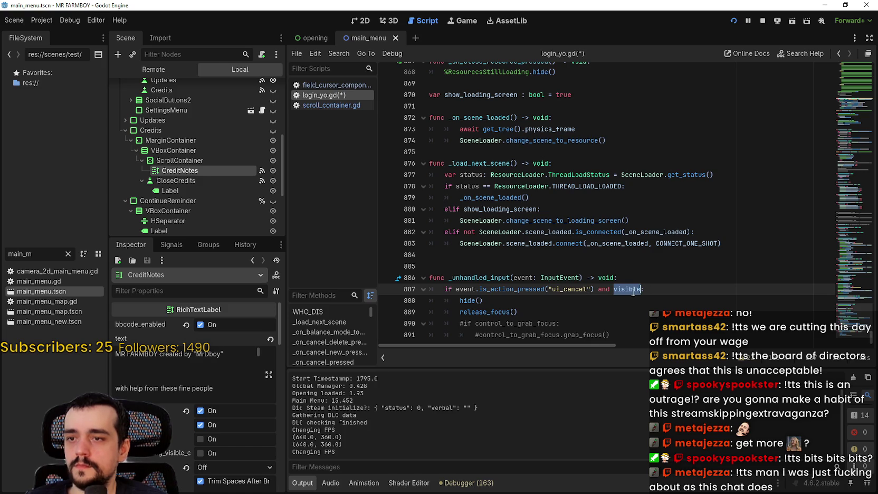
Bring the forum thread about ui_cancel hiding the visible layer back to the front
key(alt+Tab)
key(alt+Tab)
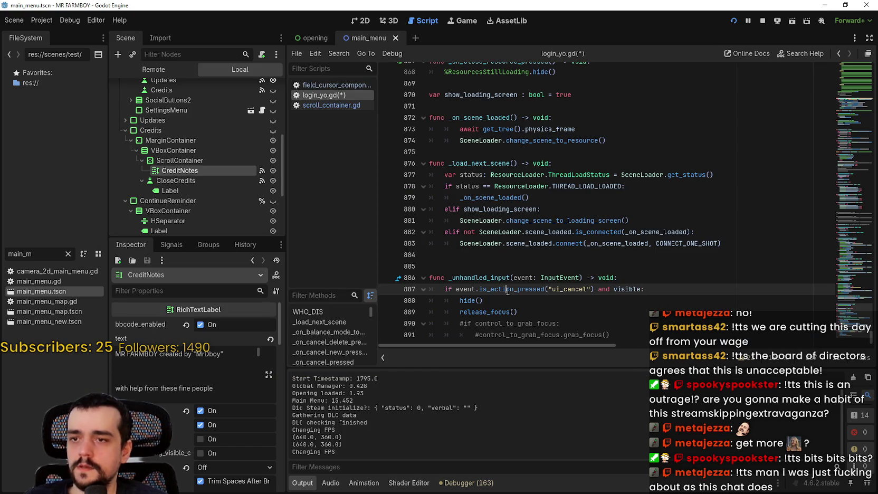
key(Down)
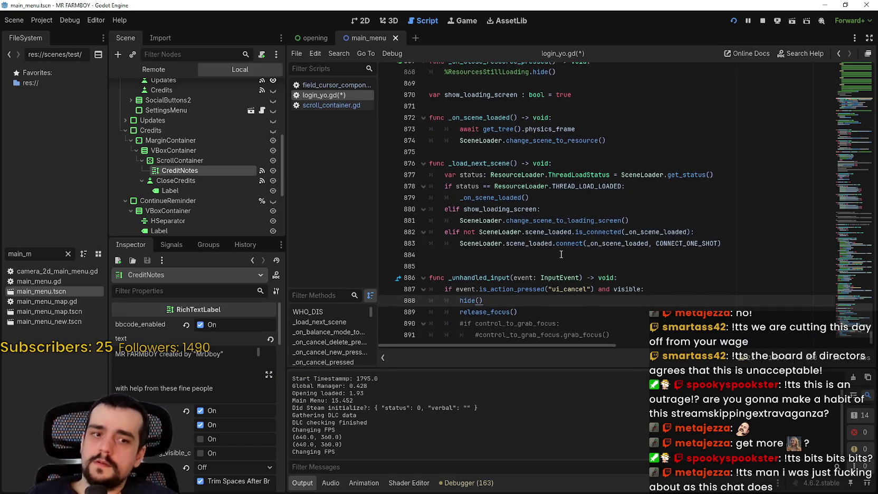
key(alt+Tab)
scroll(417, 228, up, 5)
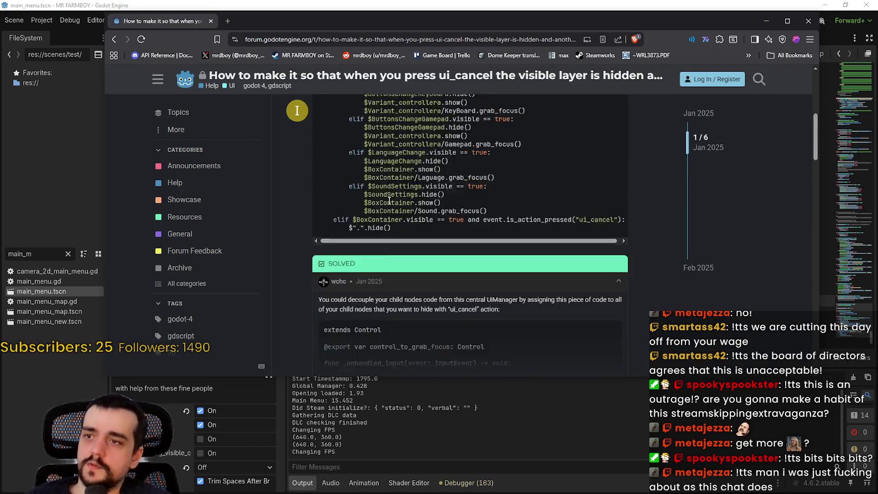
Reread the forum post's ui_cancel example, then return to Godot
scroll(418, 229, down, 1)
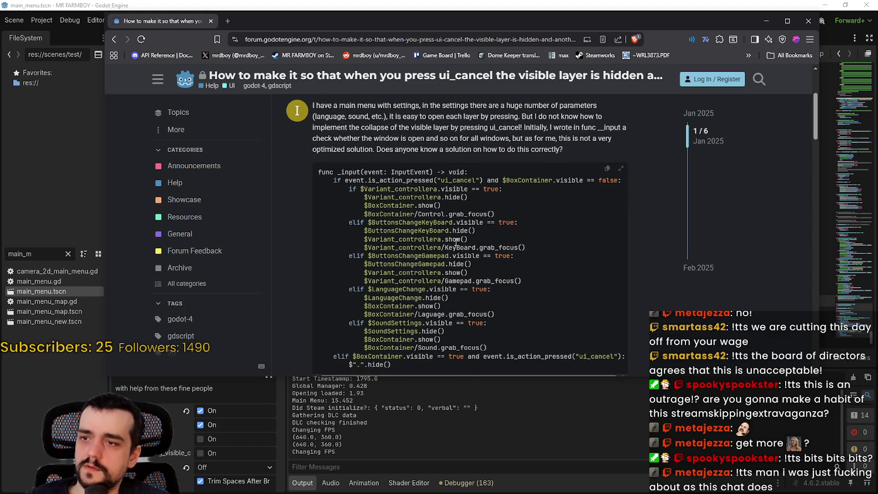
scroll(464, 240, down, 5)
key(alt+Tab)
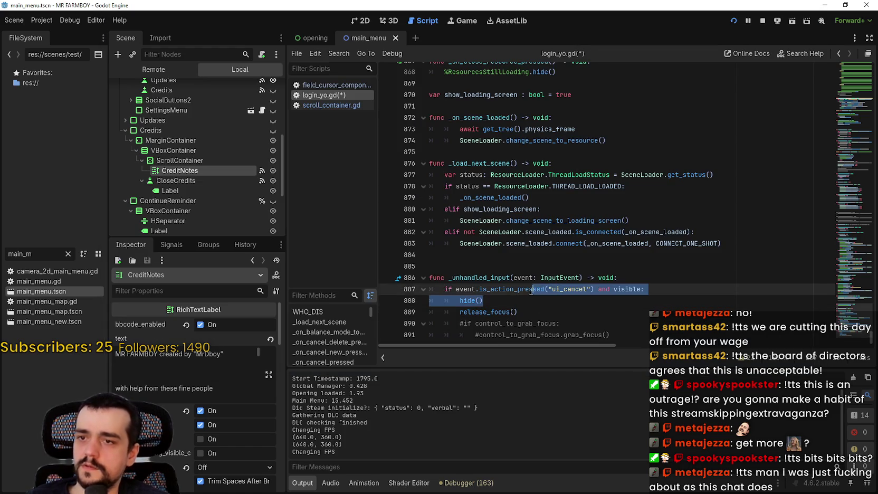
Compare the Credits ScrollContainer and CreditNotes nodes, then run the game with F5
scroll(208, 184, up, 10)
drag(211, 238, 211, 363)
scroll(208, 313, down, 5)
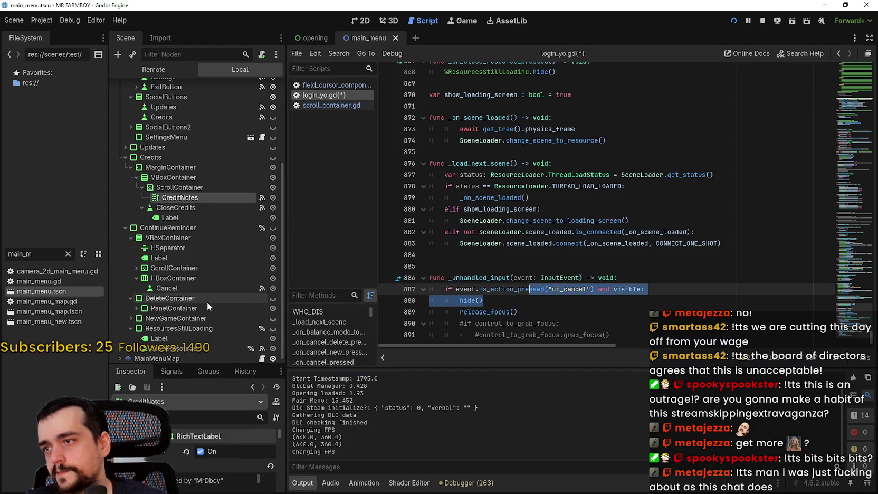
click(193, 182)
click(196, 192)
click(201, 182)
click(197, 190)
click(198, 192)
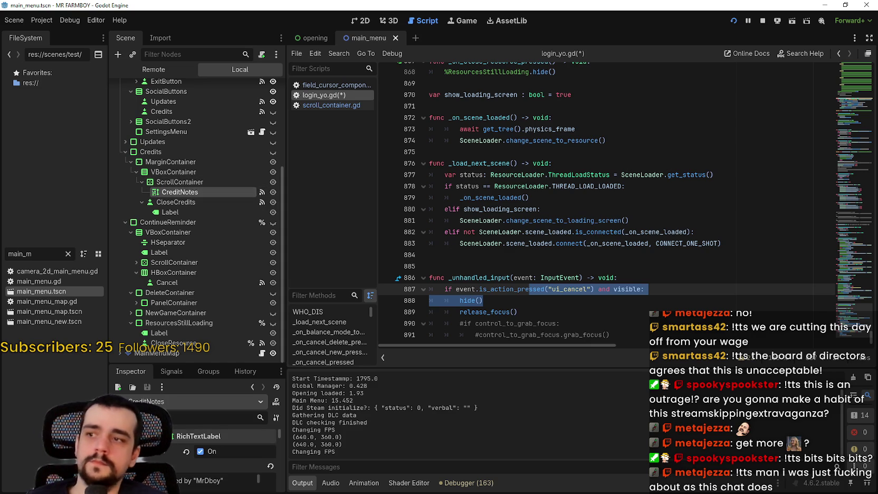
key(F5)
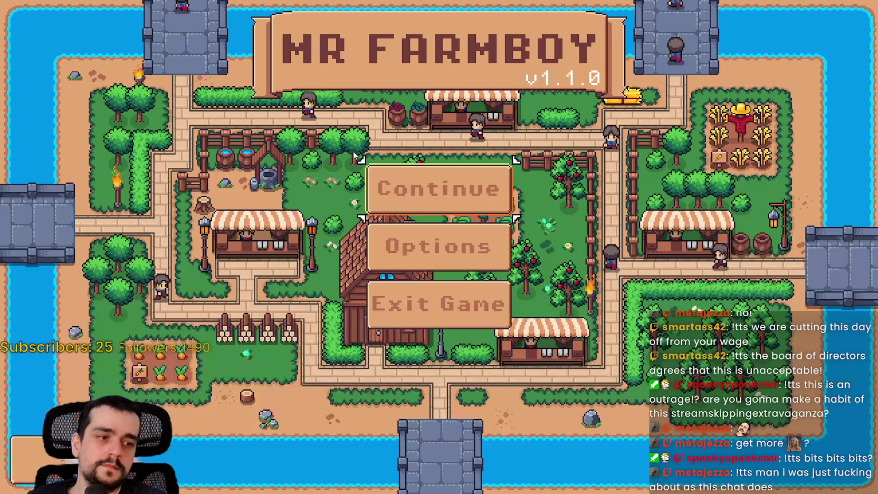
Check the Select Save Game list from Continue, cancel it, and open Options
key(Return)
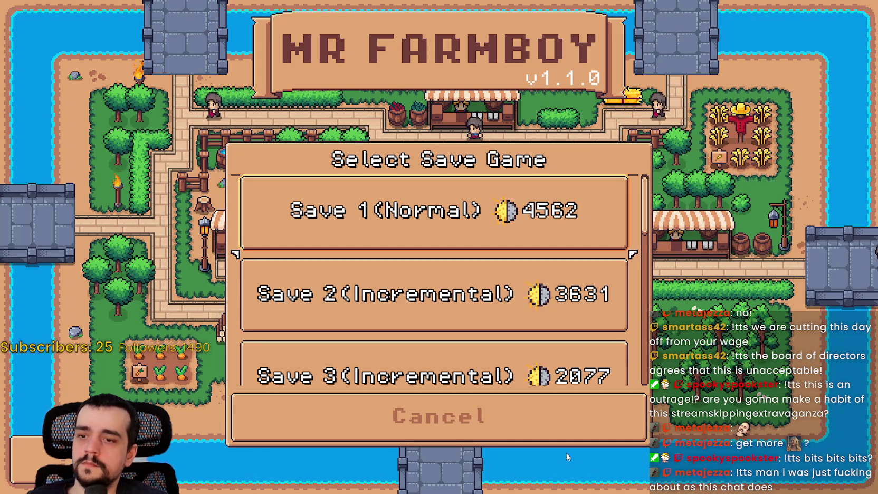
click(551, 406)
key(Down)
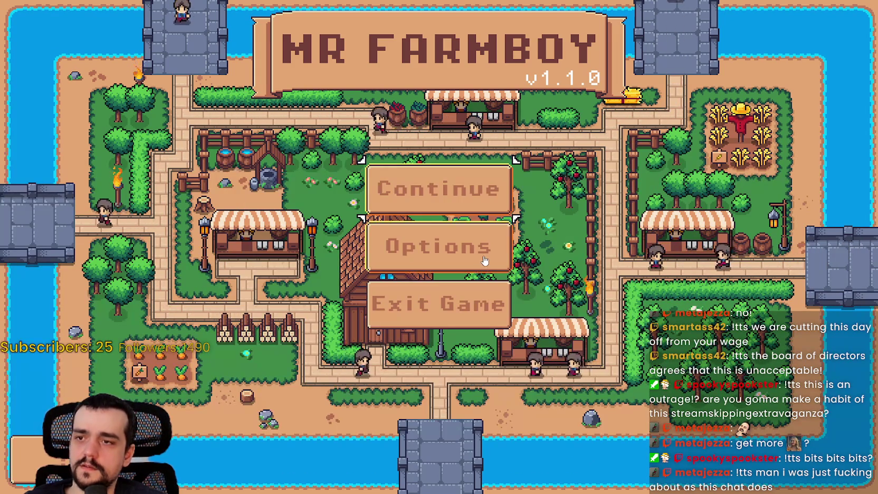
key(Return)
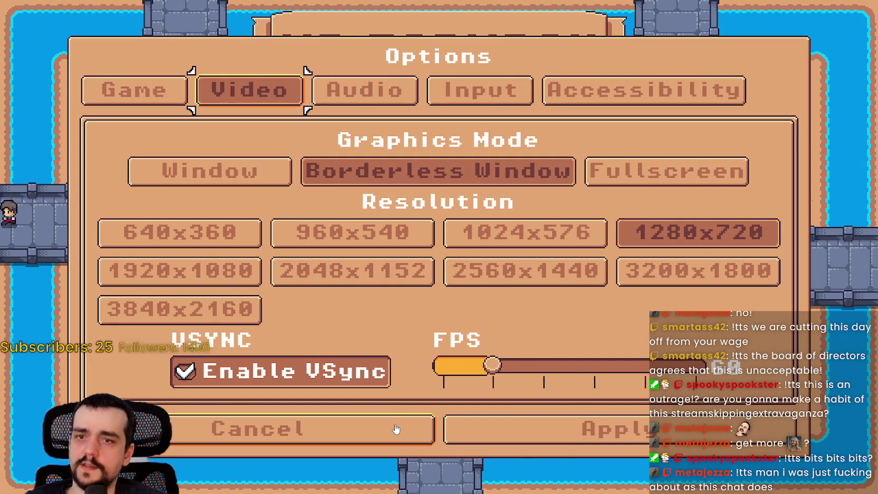
Browse the Game, Video, Audio, Input and Accessibility option pages and language list, then cancel
click(506, 95)
click(578, 96)
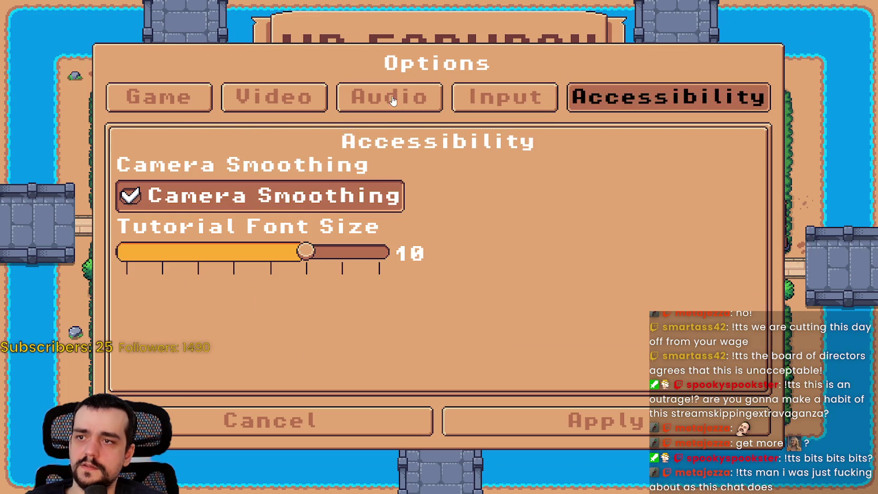
click(178, 104)
click(261, 203)
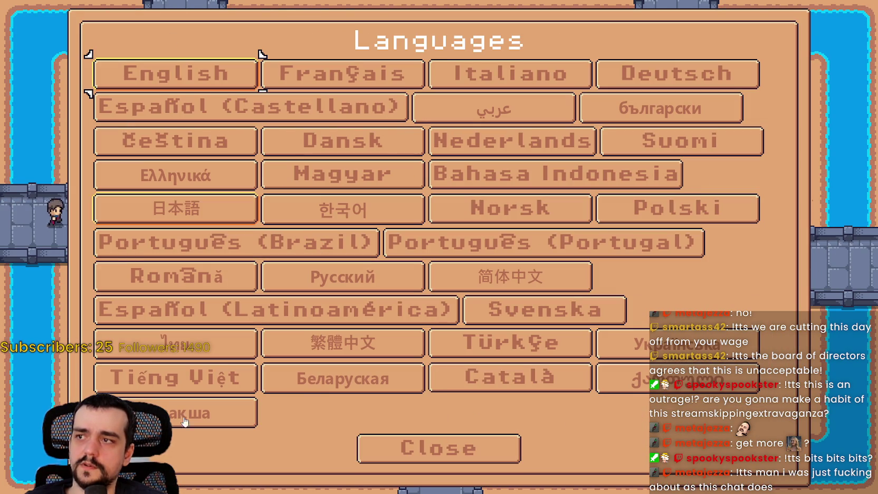
click(457, 449)
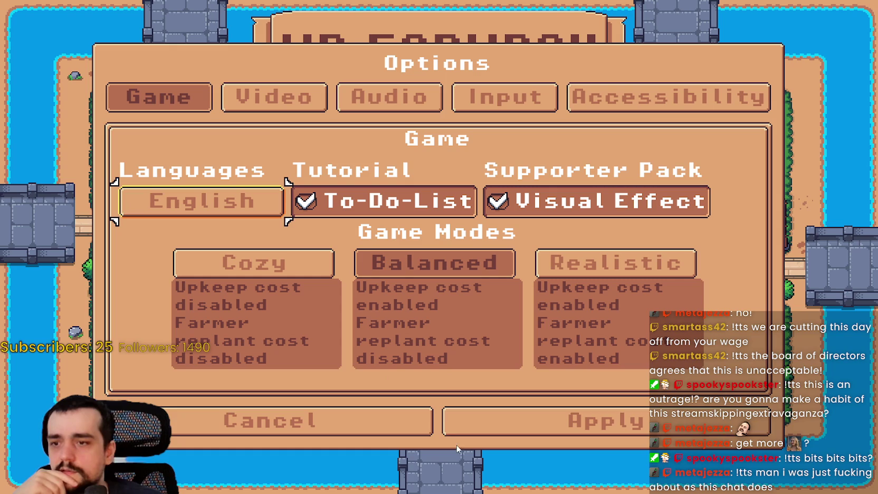
click(298, 95)
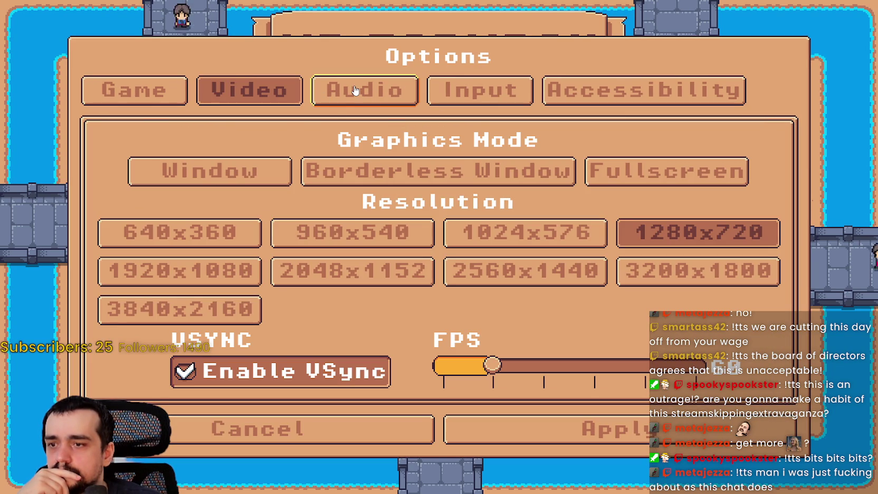
click(361, 96)
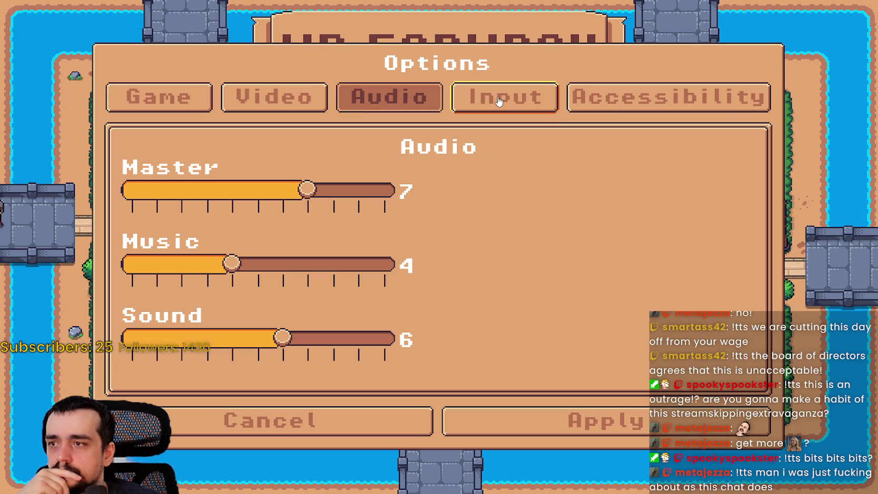
click(499, 97)
click(667, 95)
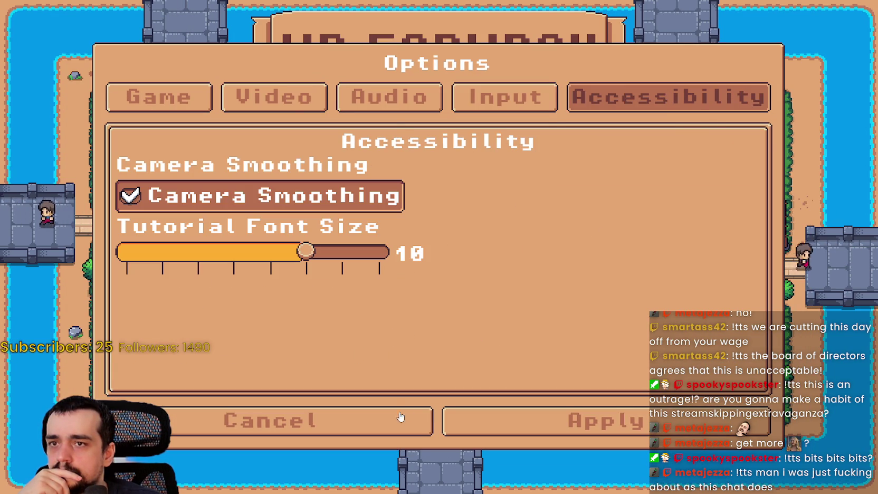
click(379, 412)
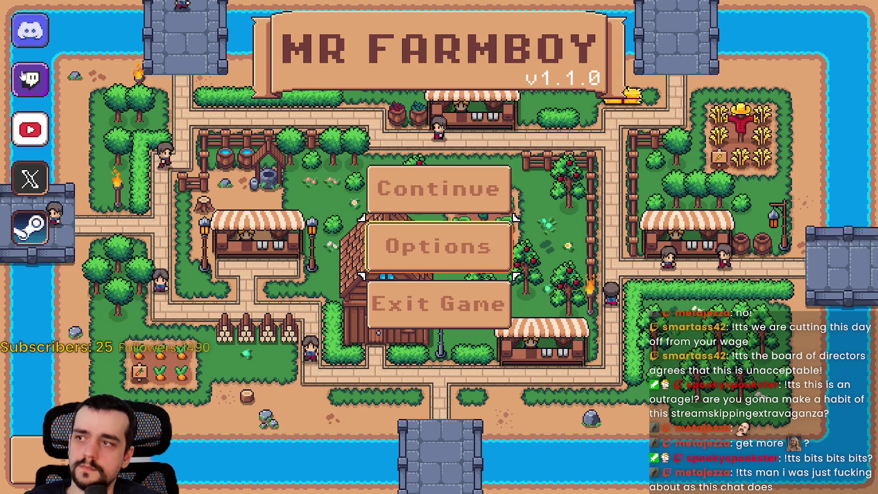
Reopen and close the Options panel, then stop the running game with F8
click(448, 249)
click(340, 421)
key(F8)
key(Up)
key(Up)
key(Up)
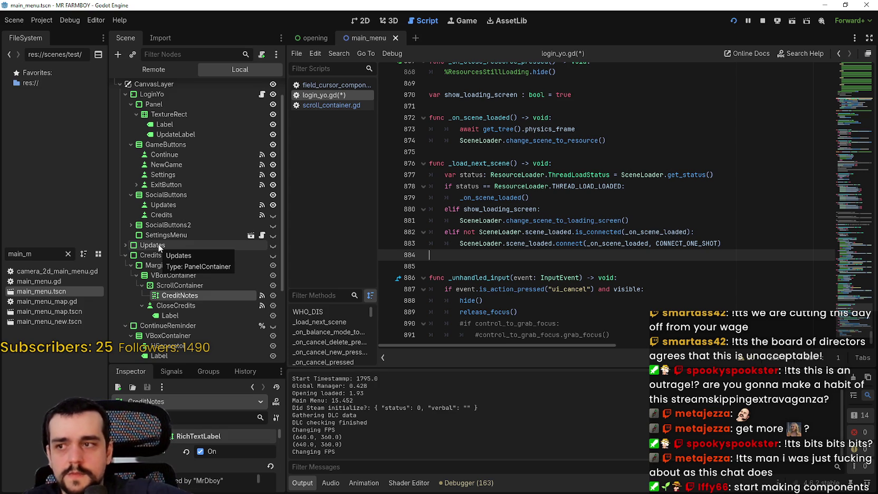
Select the _unhandled_input handler code and check the Credits node's actions
mouse_move(431, 266)
mouse_down()
mouse_move(560, 323)
mouse_move(697, 349)
mouse_up()
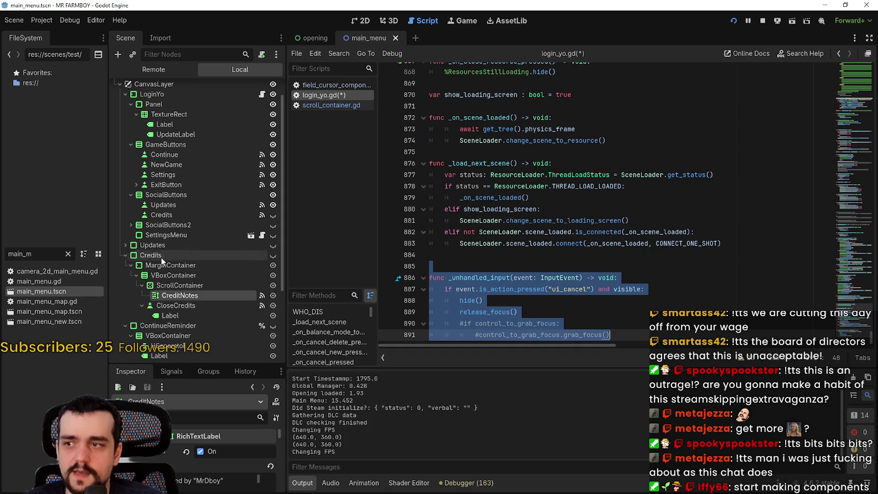
click(186, 256)
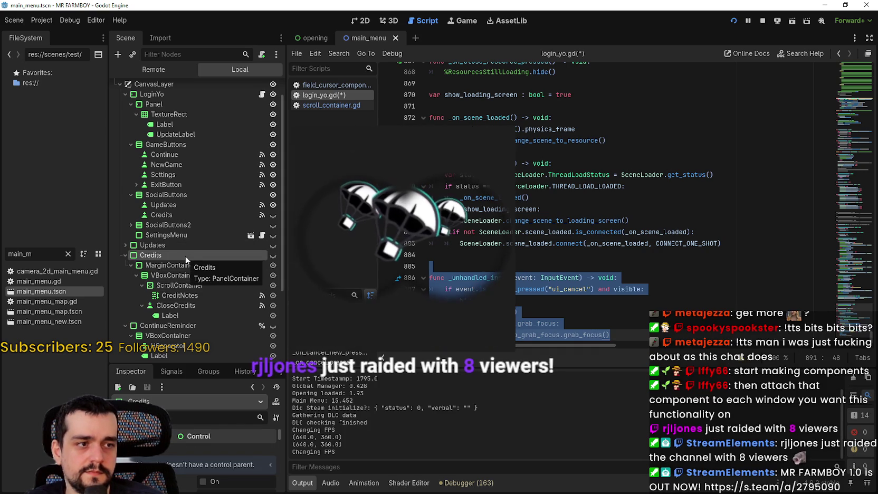
click(527, 255)
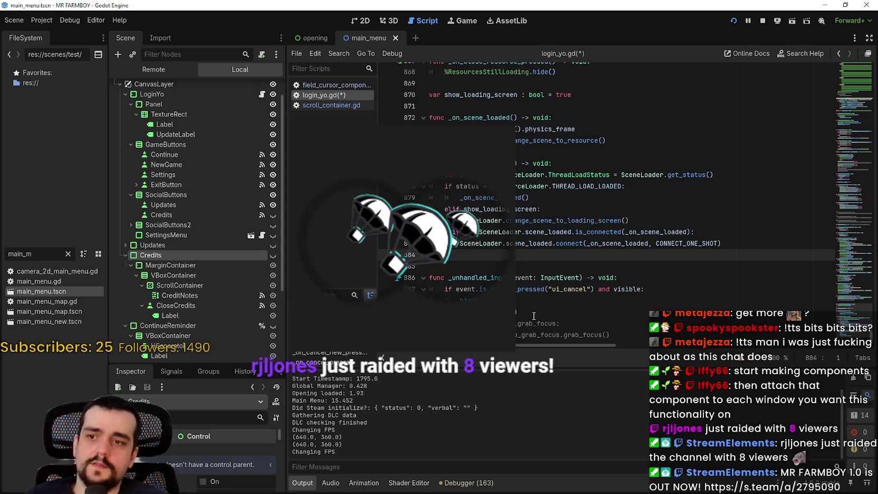
right_click(190, 255)
key(Escape)
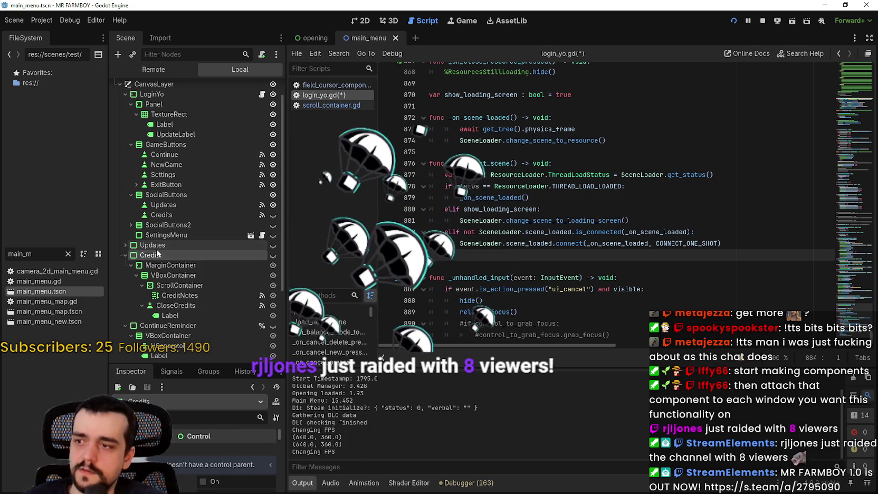
click(546, 311)
mouse_move(547, 311)
mouse_down()
mouse_move(491, 293)
mouse_move(467, 264)
mouse_up()
click(468, 258)
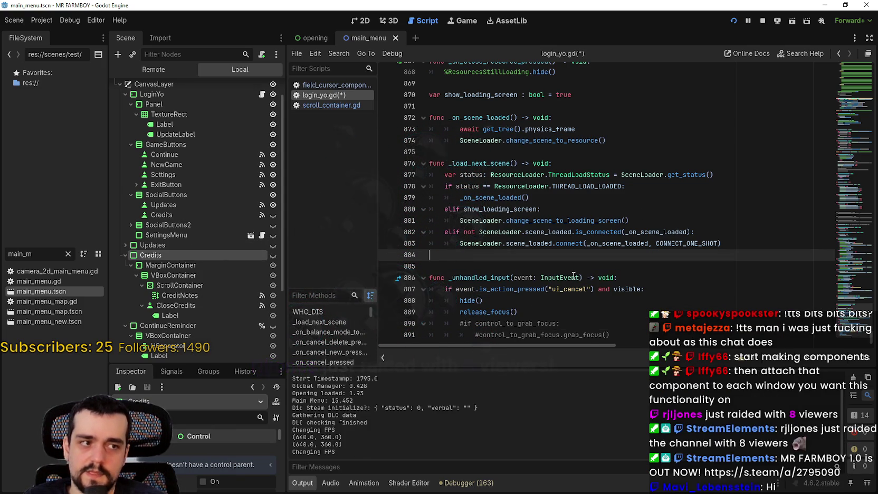
right_click(522, 276)
click(522, 277)
Comment out the whole _unhandled_input function, lines 886–891, with Ctrl+K and save
mouse_move(519, 312)
mouse_down()
mouse_move(491, 310)
mouse_move(429, 268)
mouse_move(430, 278)
mouse_up()
mouse_move(622, 337)
mouse_down()
mouse_move(431, 301)
mouse_move(423, 283)
mouse_up()
key(ctrl+c)
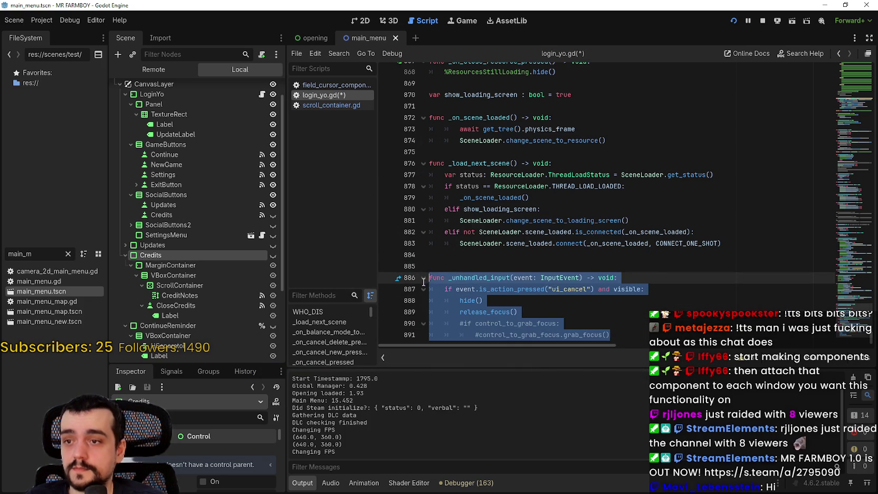
key(ctrl+k)
key(ctrl+s)
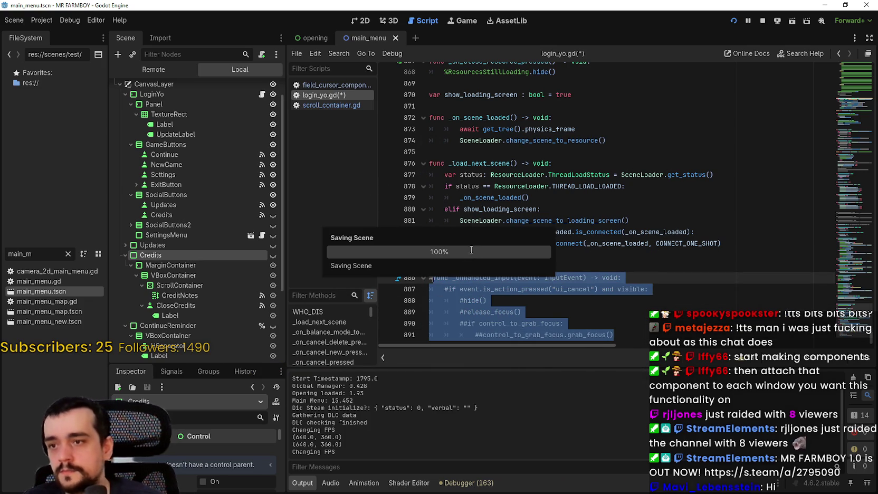
Attach a new credits.gd script to the Credits node
right_click(210, 255)
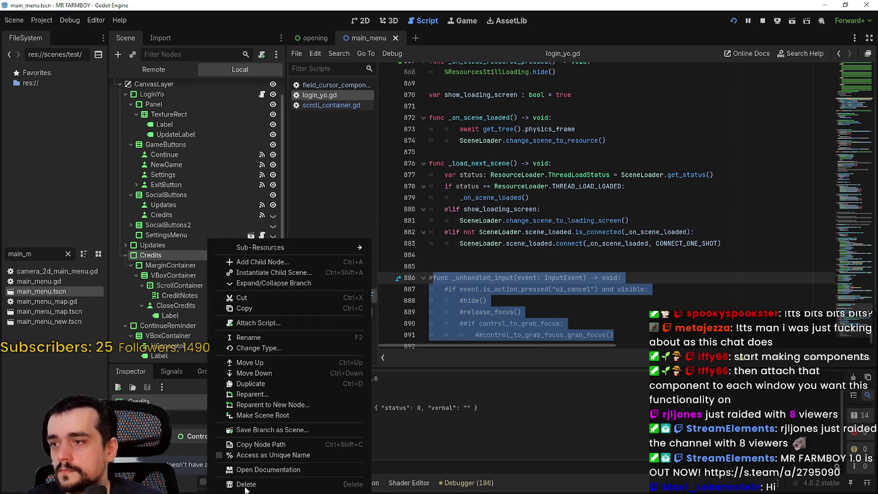
click(272, 323)
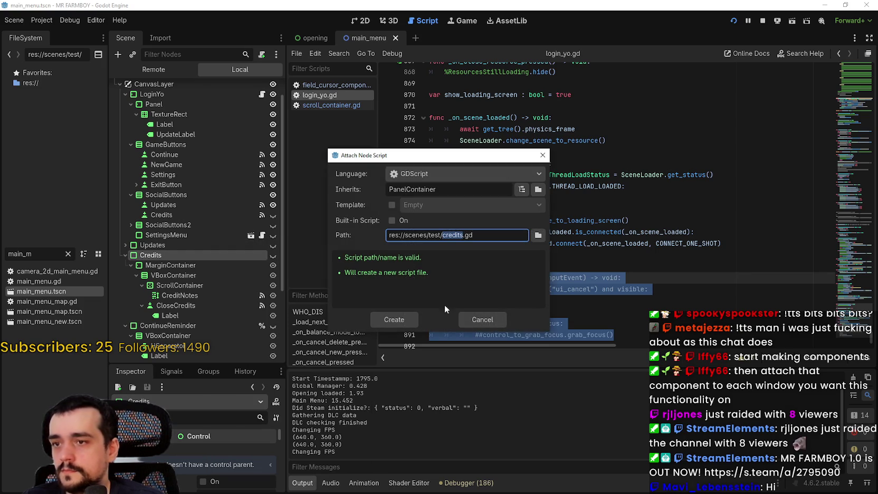
click(402, 318)
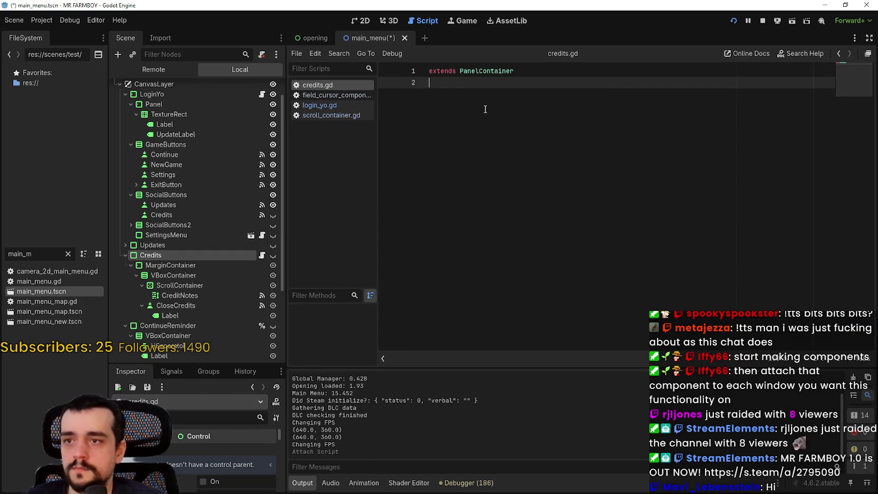
Paste the ui_cancel _unhandled_input handler below extends PanelContainer and save credits.gd
key(ctrl+v)
click(560, 71)
key(Return)
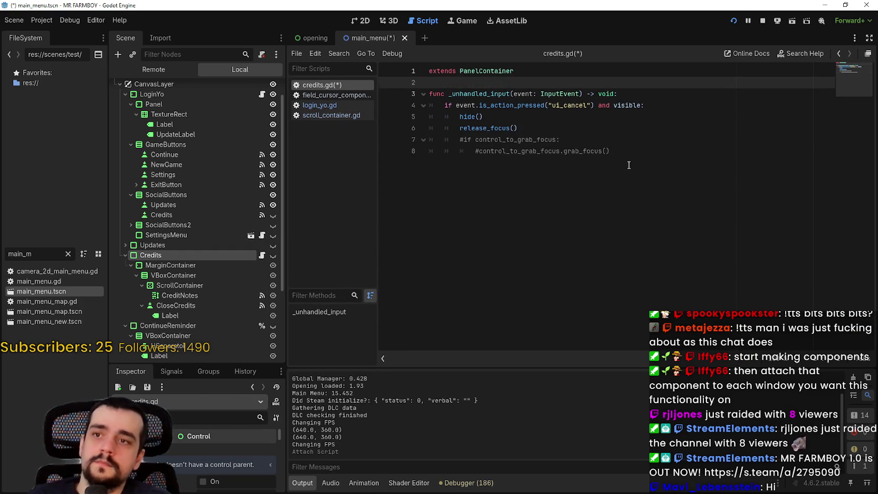
click(628, 162)
double_click(481, 139)
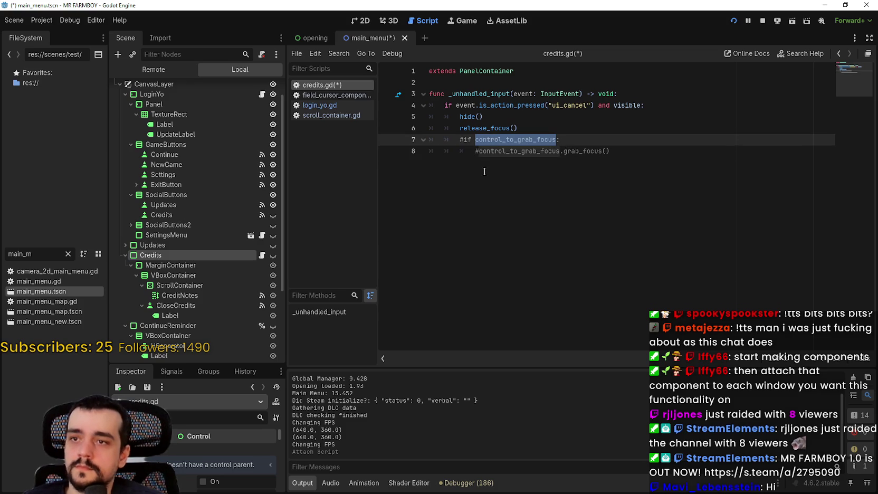
click(455, 140)
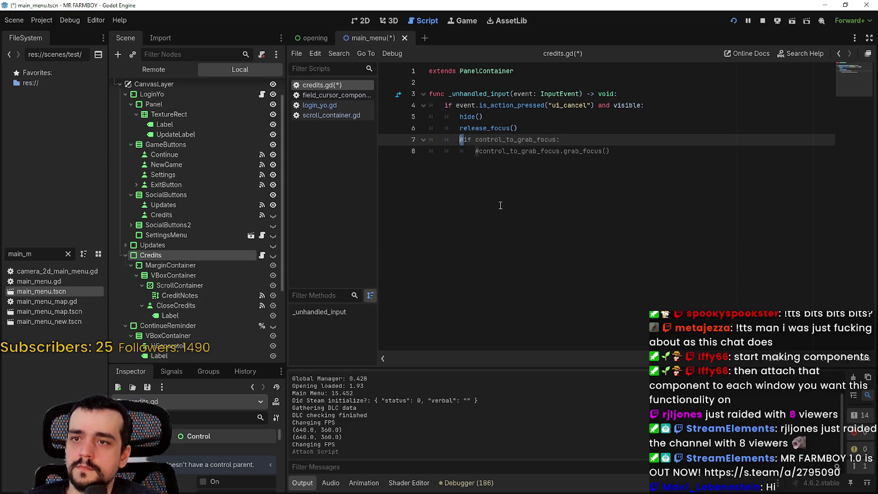
key(ctrl+s)
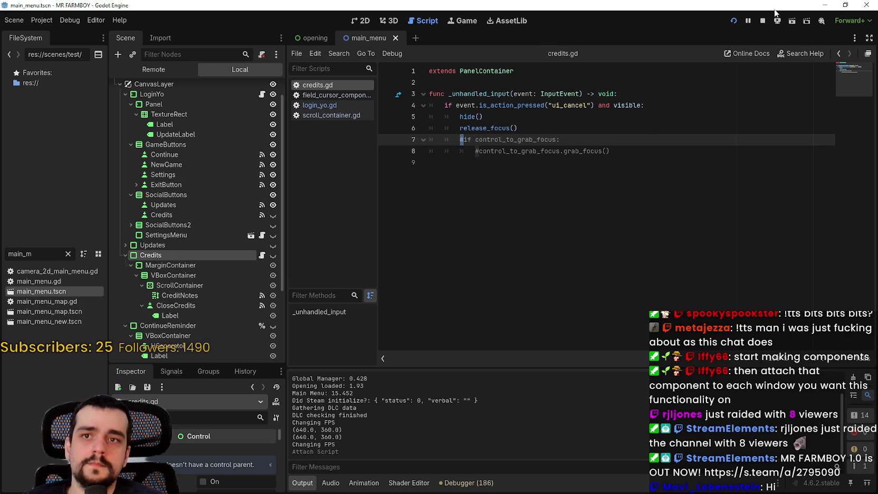
click(765, 20)
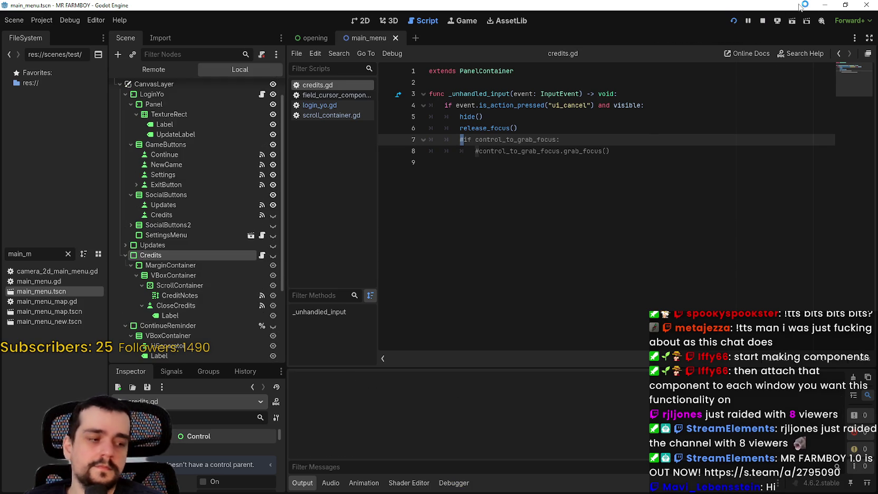
key(F5)
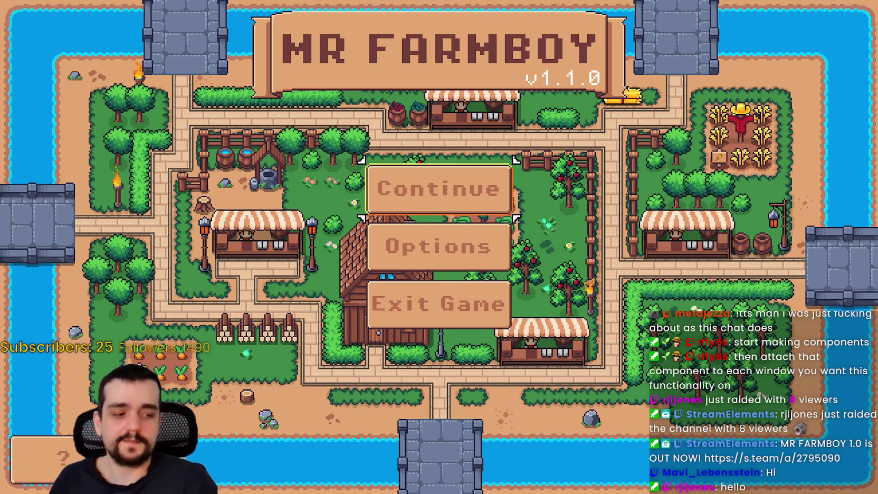
key(Down)
key(Down)
key(Down)
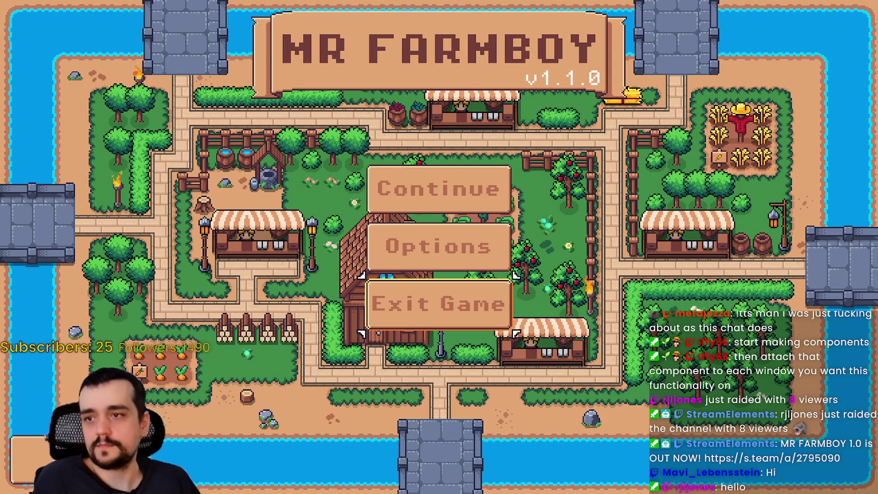
key(Return)
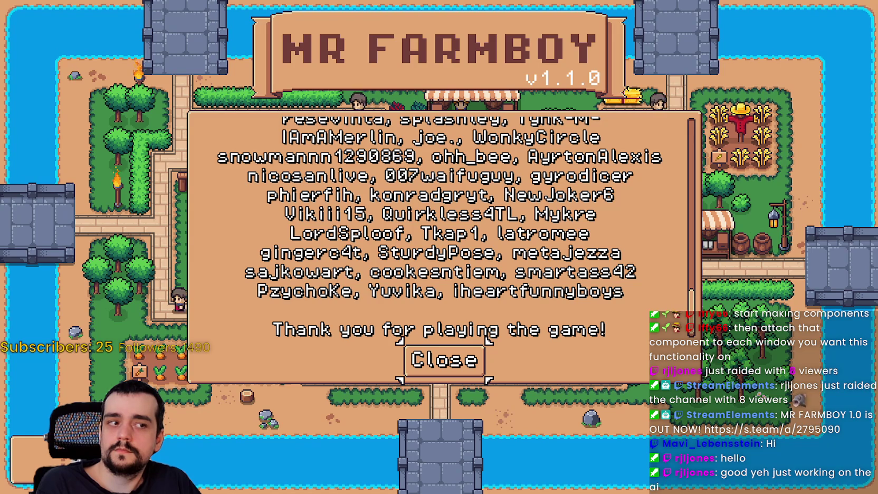
click(444, 360)
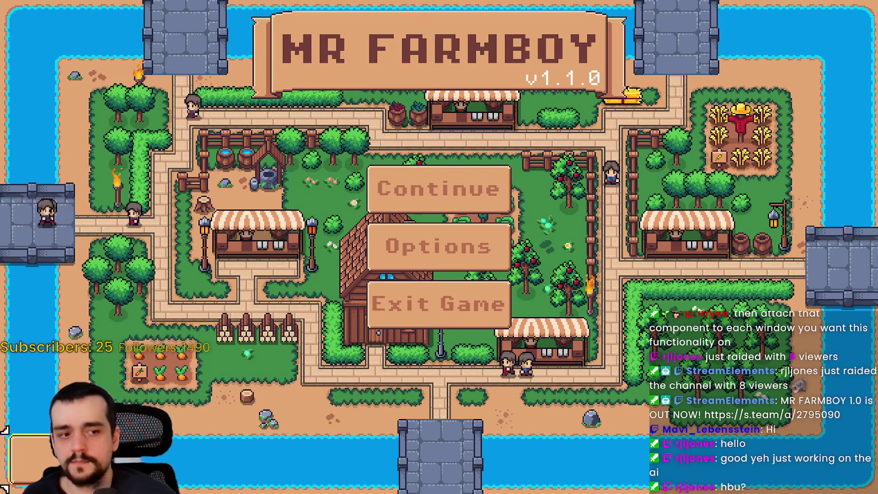
key(alt+F4)
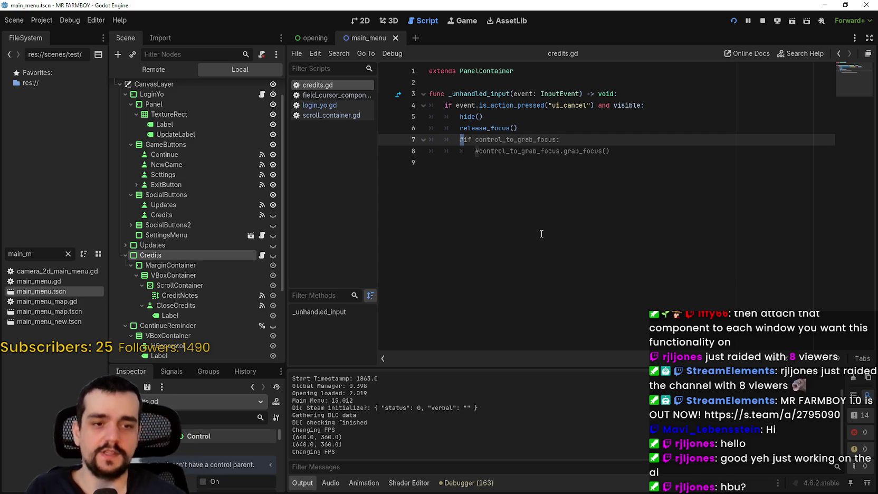
Switch to the 2D view of main_menu.tscn and make the Credits panel visible
click(668, 150)
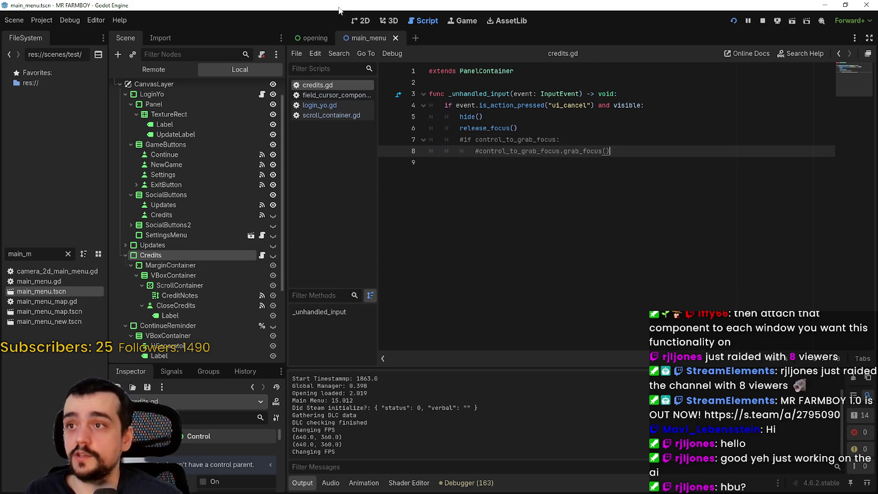
click(360, 21)
scroll(475, 270, down, 3)
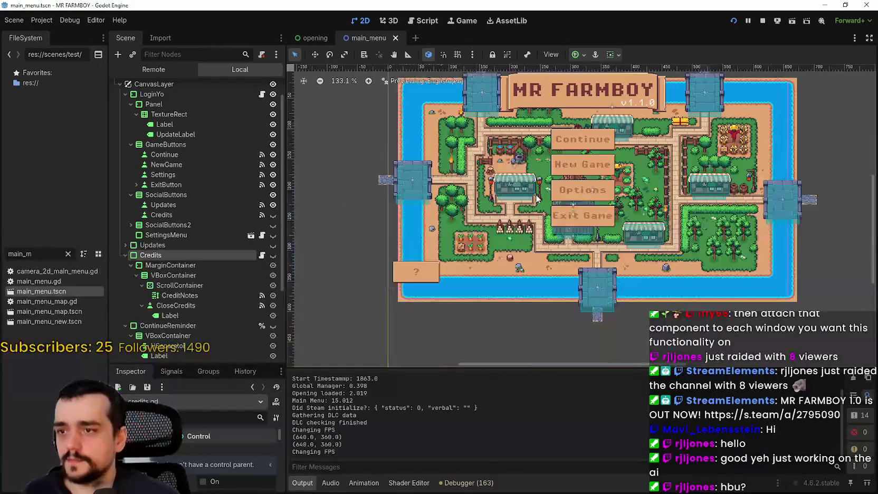
click(273, 256)
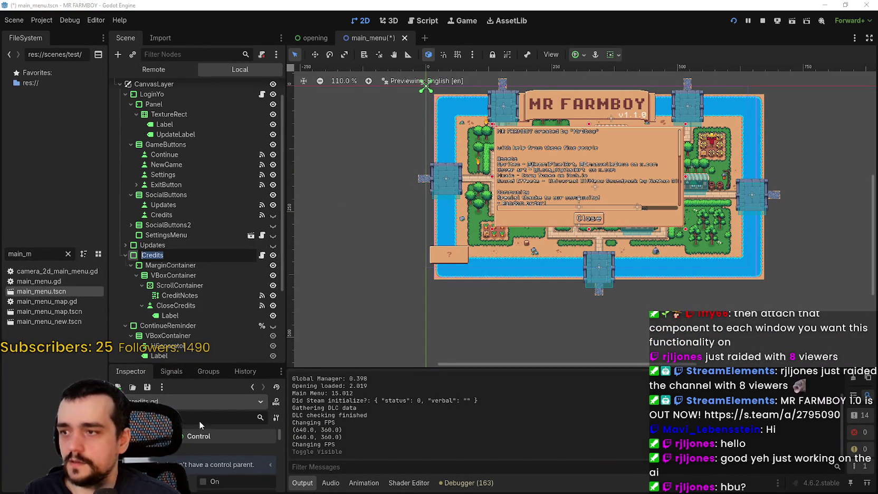
key(Escape)
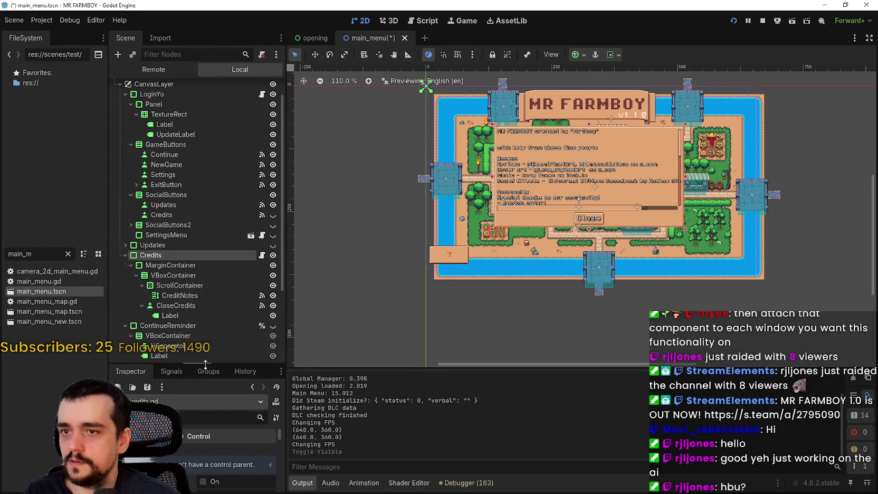
Inspect CreditNotes and the credits ScrollContainer, including its Scroll Hint and Scrollbar settings
drag(207, 363, 212, 299)
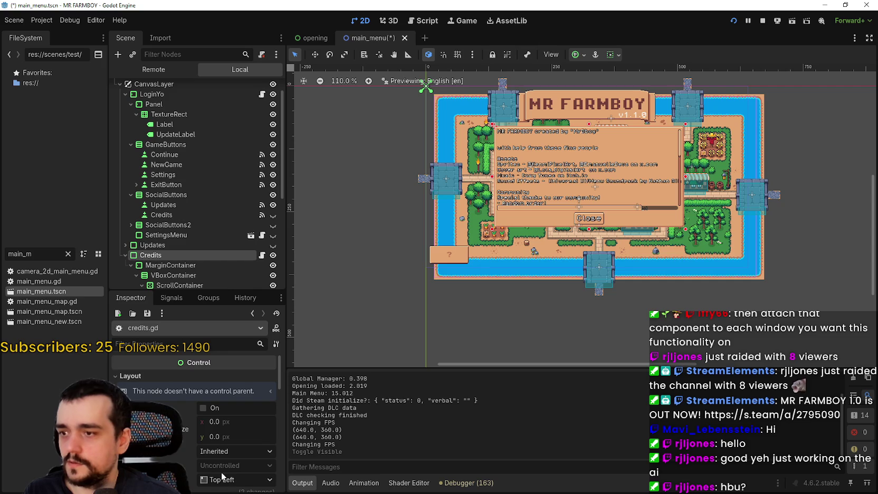
scroll(196, 454, down, 2)
scroll(201, 245, down, 5)
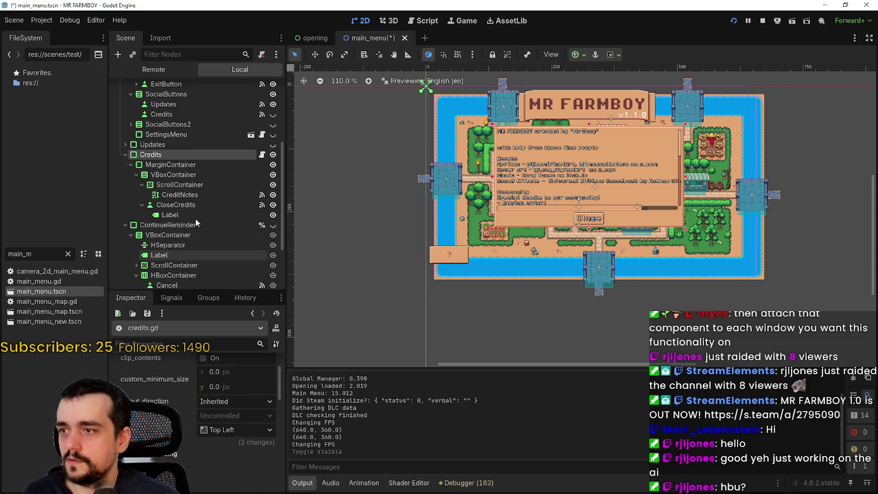
click(194, 194)
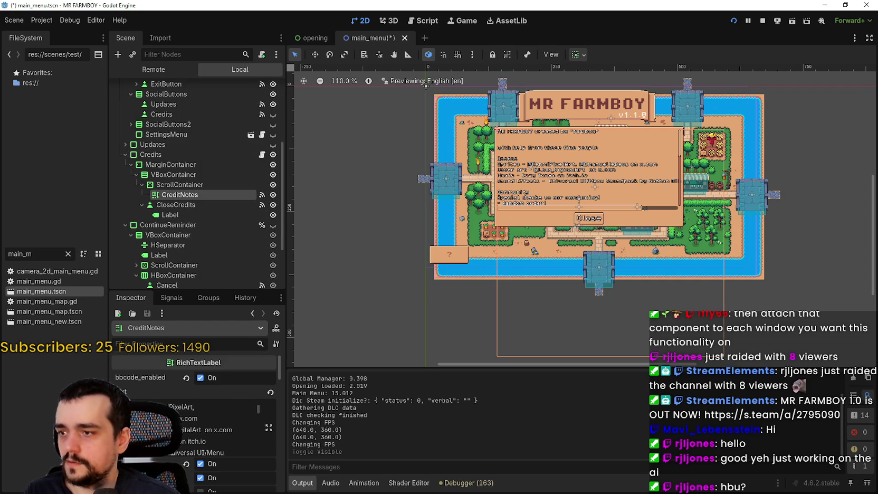
scroll(188, 455, up, 3)
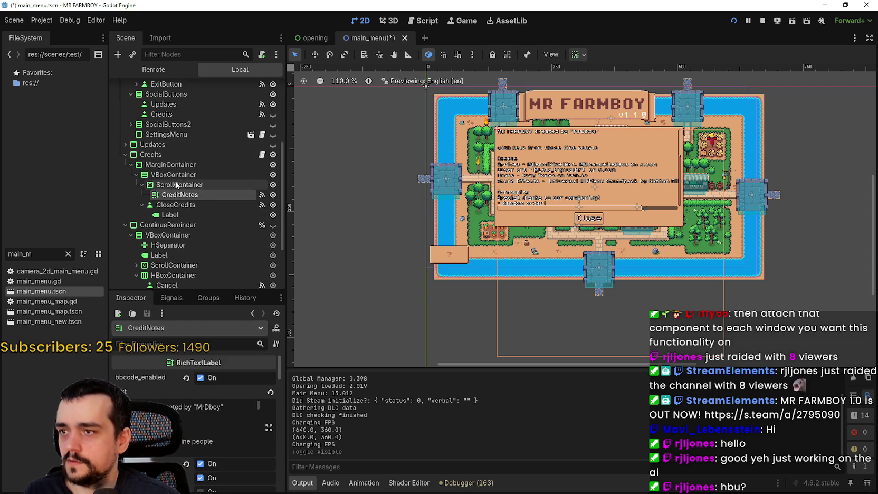
click(177, 185)
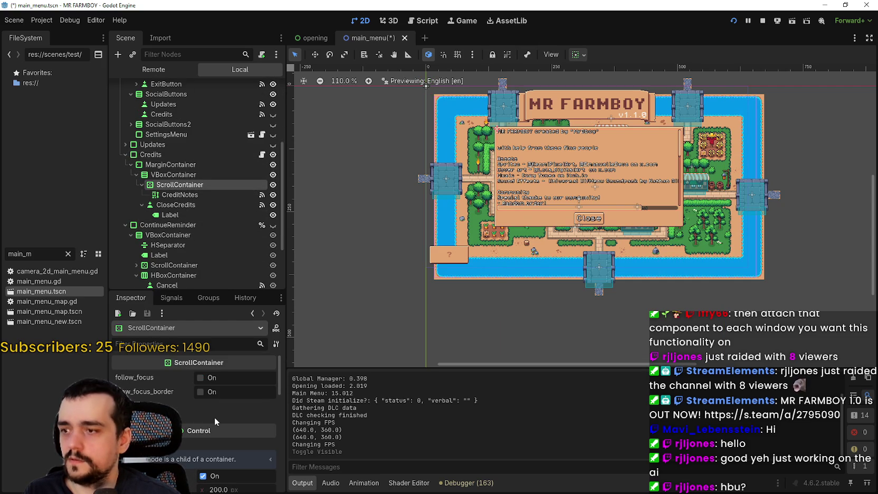
scroll(215, 421, down, 3)
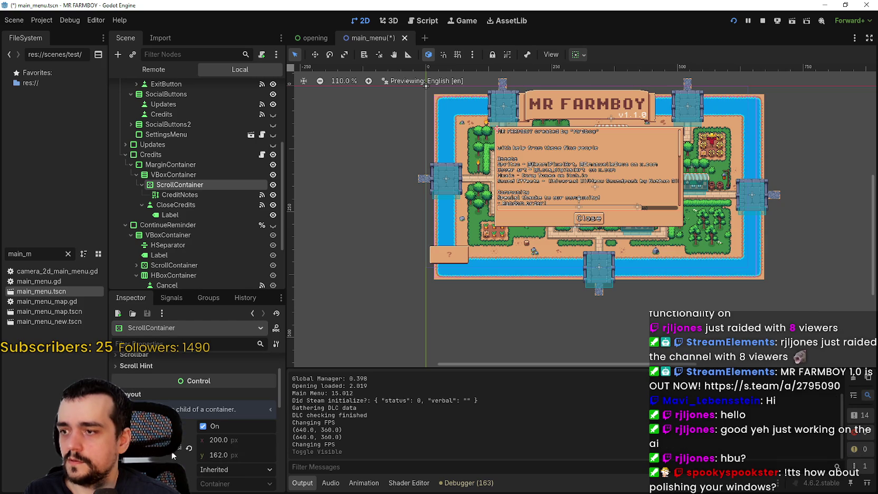
scroll(171, 455, up, 1)
click(141, 384)
click(140, 382)
click(148, 371)
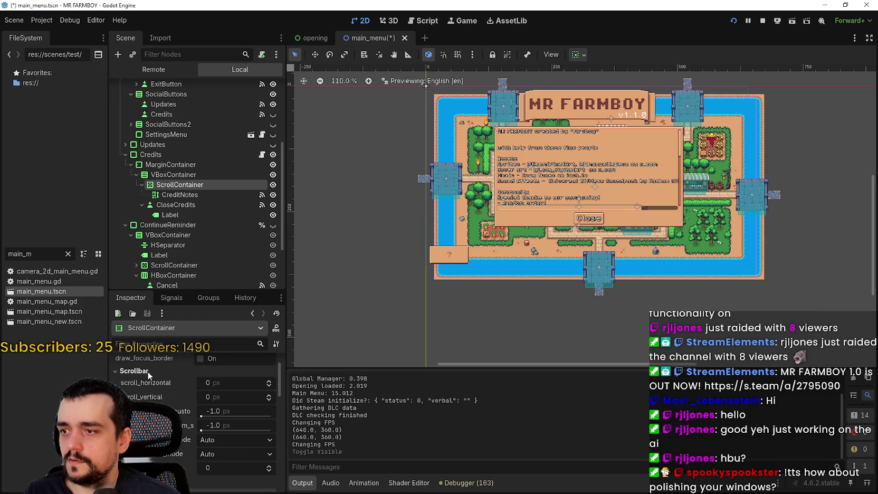
click(147, 371)
scroll(167, 386, up, 2)
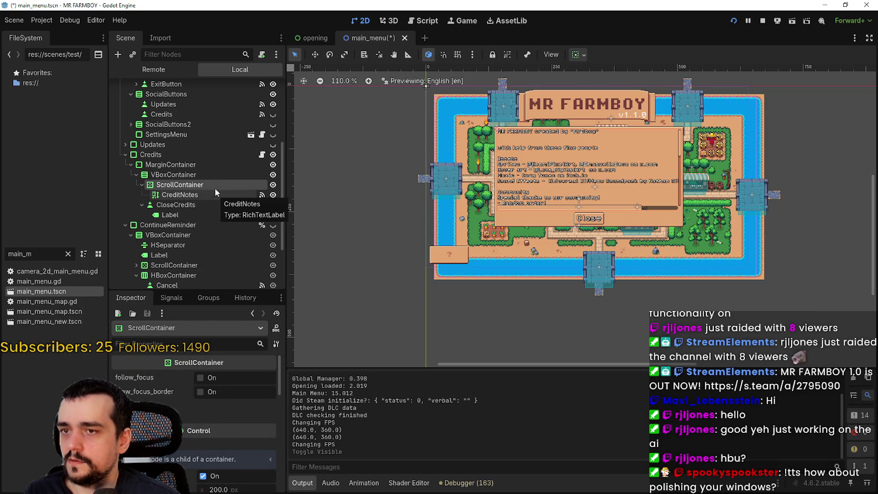
scroll(531, 133, up, 2)
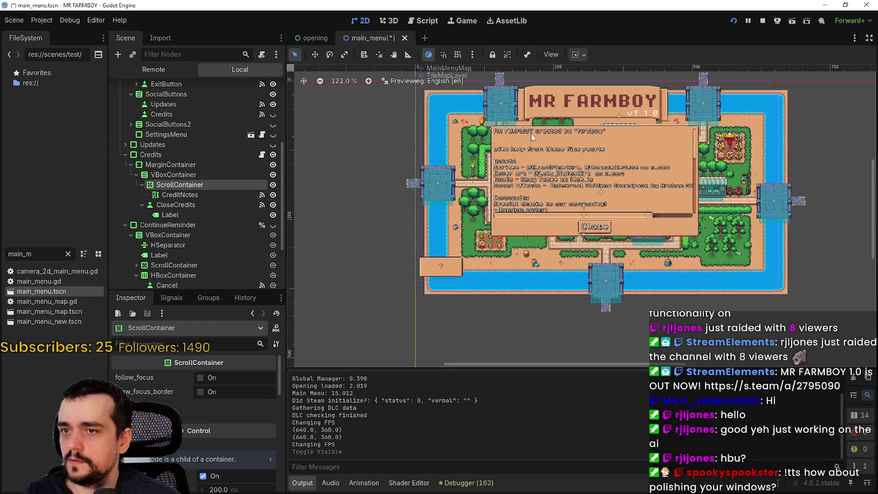
Hide the Credits panel again in the editor
click(229, 154)
click(273, 154)
right_click(234, 154)
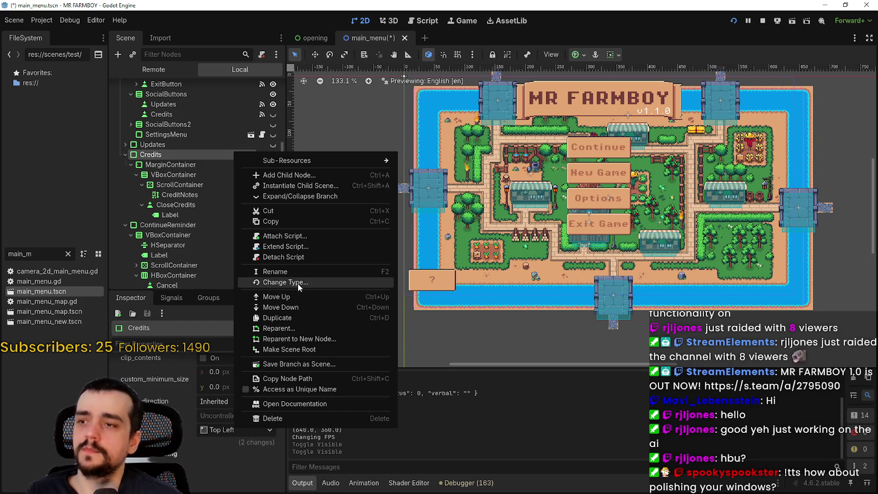
Show the Updates panel on the canvas and inspect its ScrollContainer child
click(287, 257)
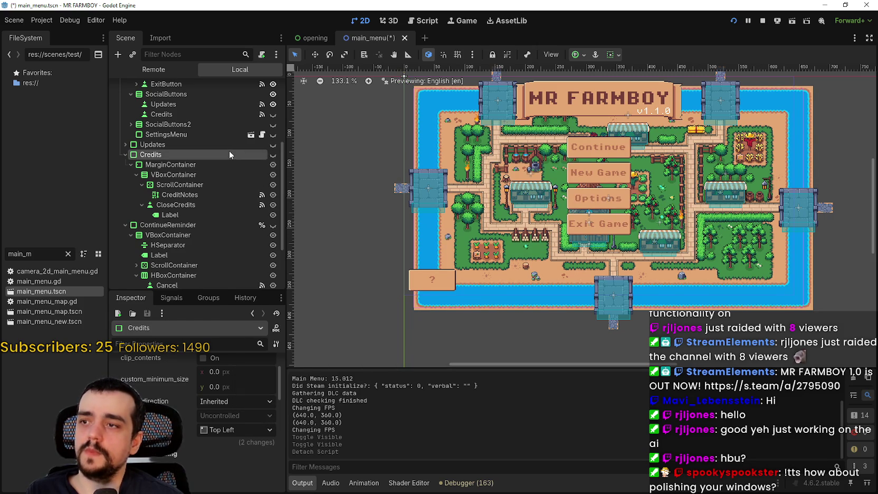
click(223, 146)
click(273, 145)
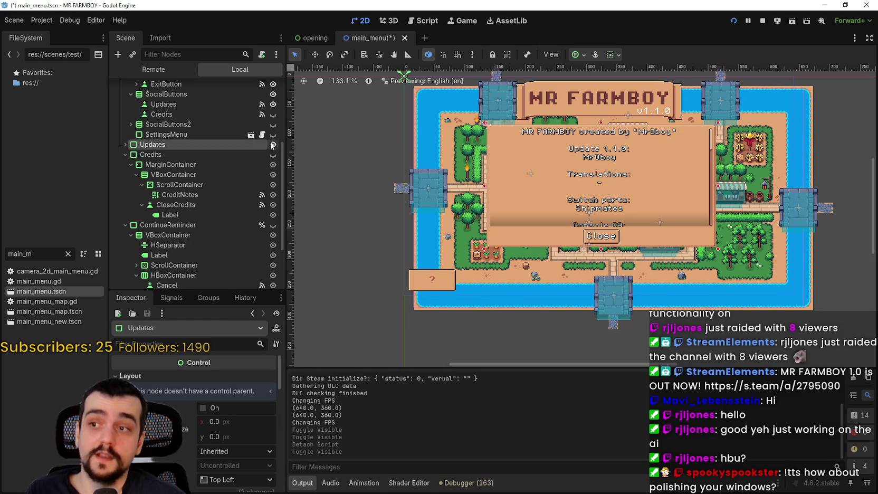
click(125, 144)
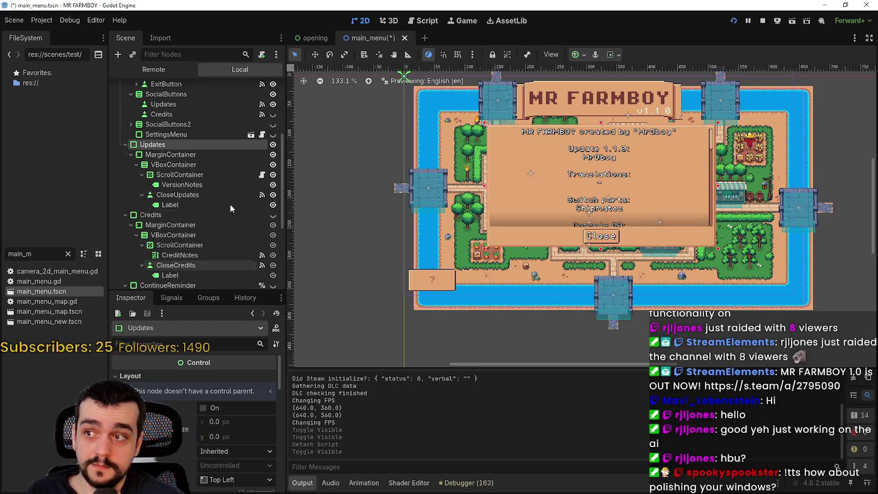
click(212, 178)
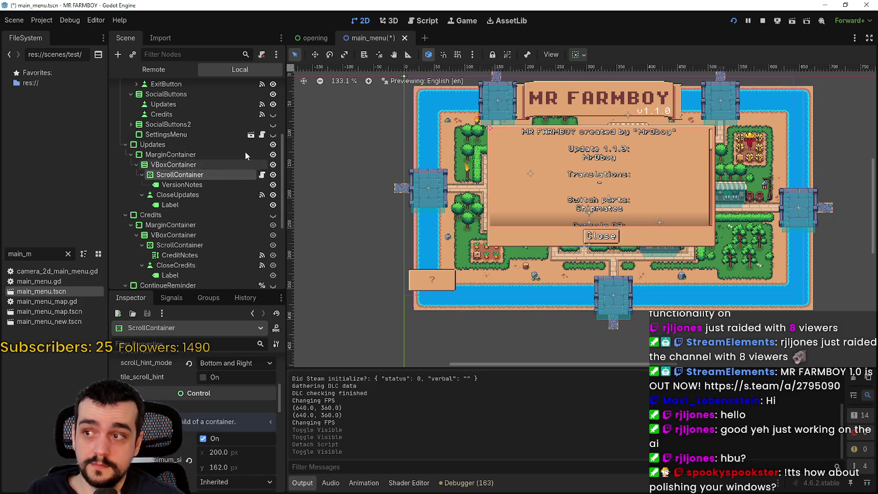
click(222, 146)
Attach a new updates.gd script to Updates, then select credits.gd's _unhandled_input handler
right_click(224, 145)
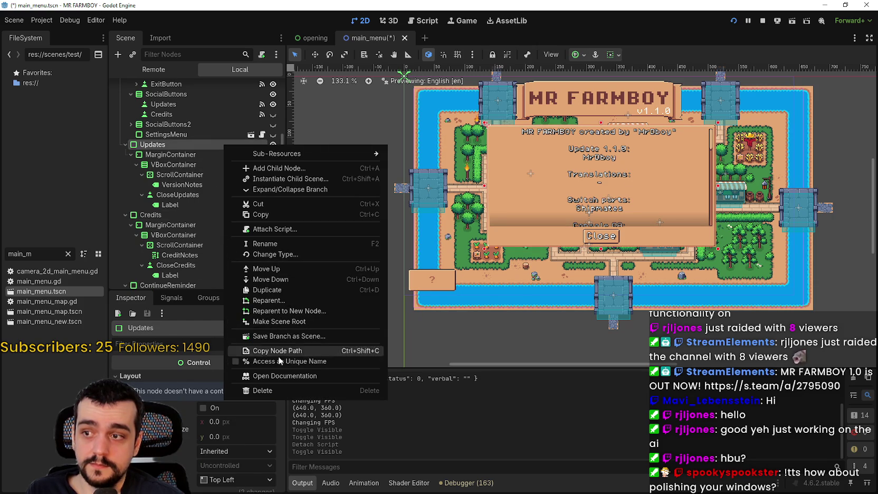
click(285, 229)
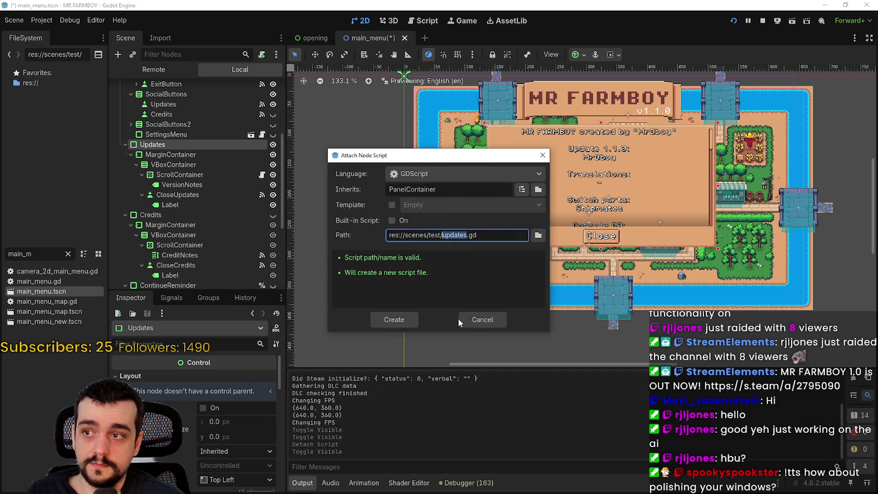
click(401, 321)
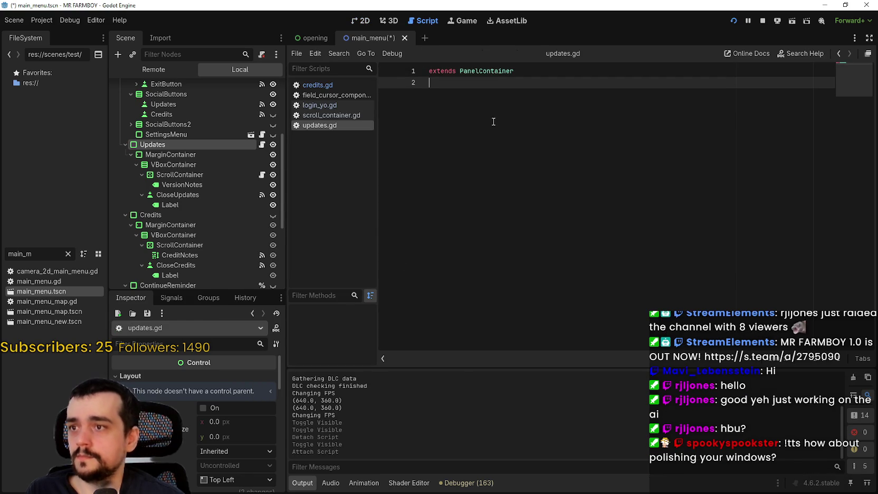
click(317, 85)
drag(611, 187, 427, 85)
key(ctrl+c)
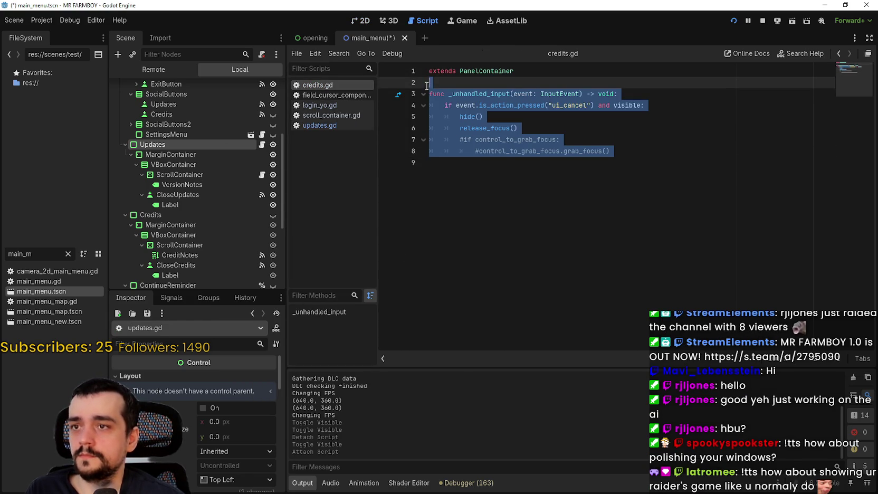
Paste the ui_cancel handler into updates.gd, save, and run the project
click(331, 125)
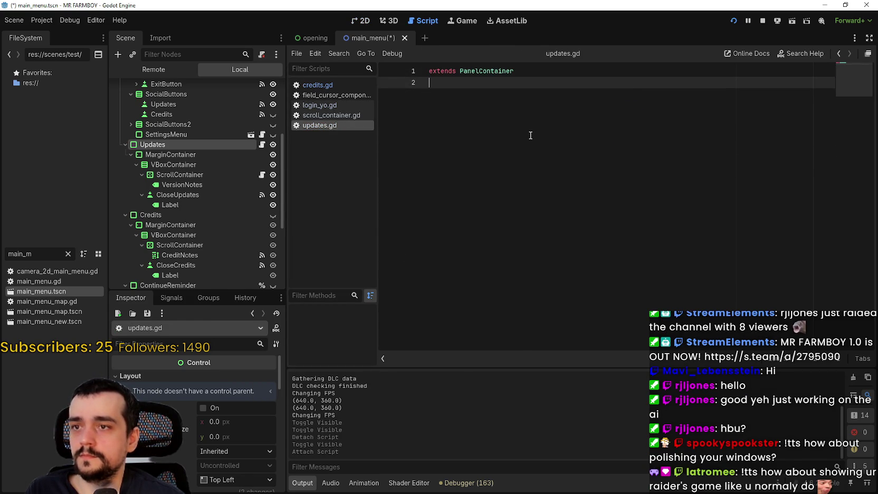
key(ctrl+v)
key(ctrl+s)
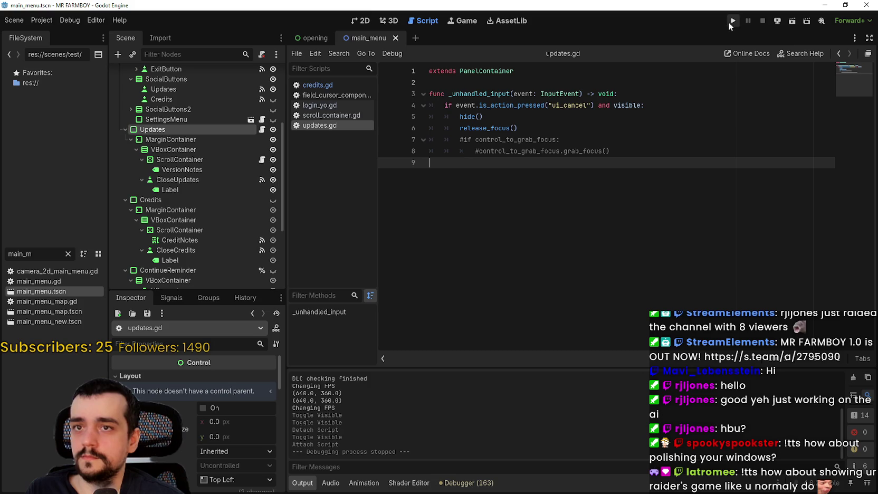
click(730, 21)
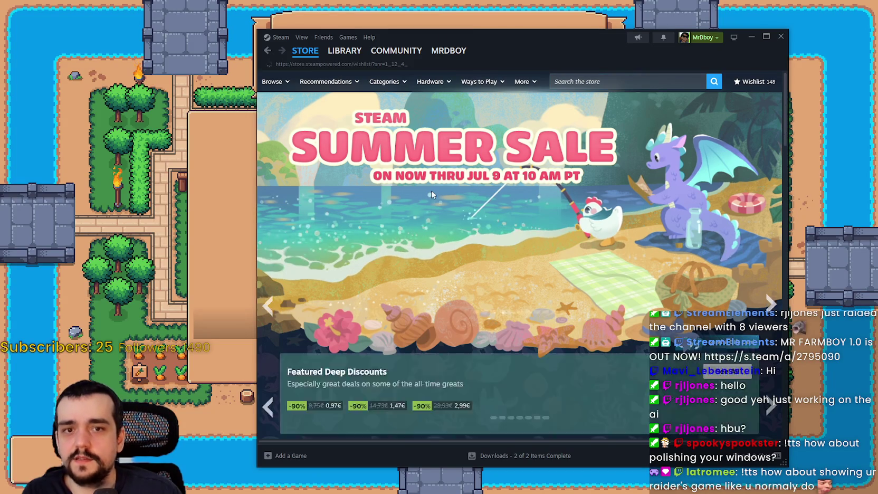
Scroll the 148-game wishlist and open the StarFront: Lancers store page
scroll(540, 304, down, 5)
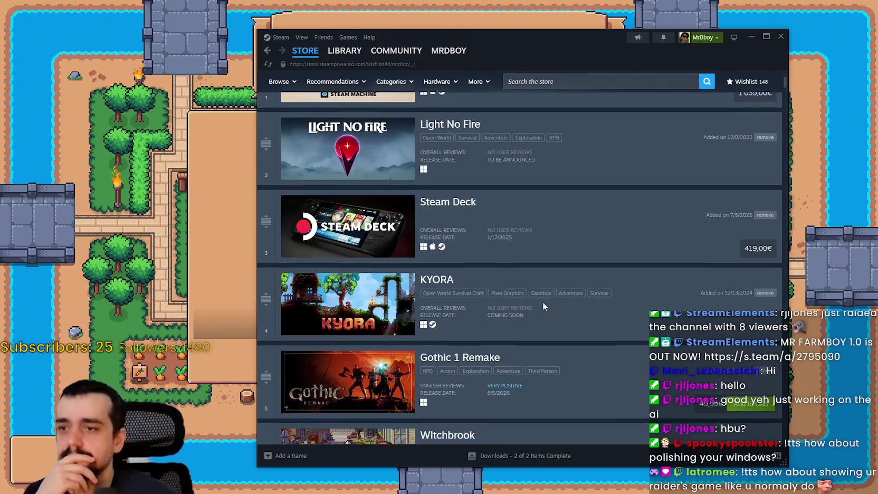
scroll(567, 295, down, 10)
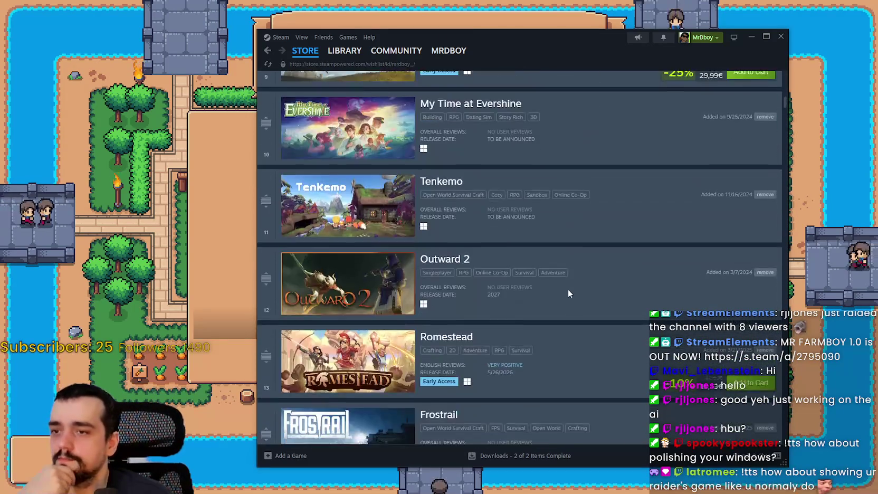
scroll(569, 295, down, 12)
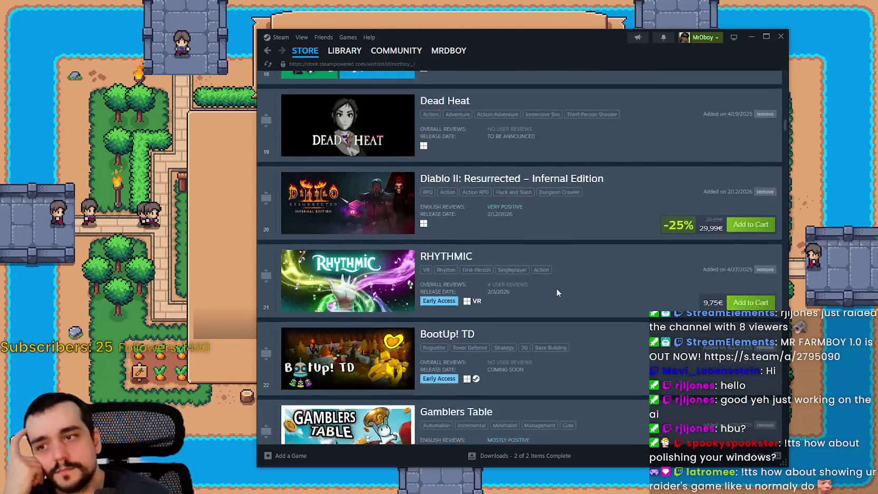
scroll(557, 287, down, 2)
scroll(557, 287, down, 5)
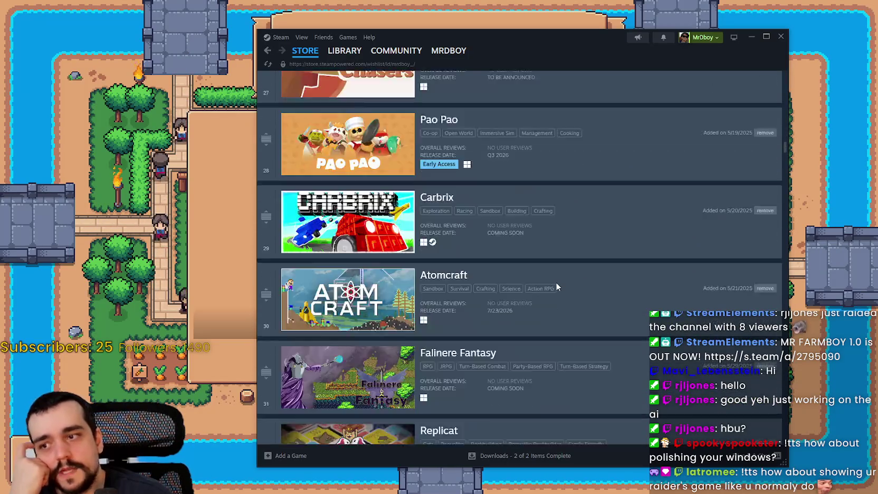
scroll(549, 291, down, 5)
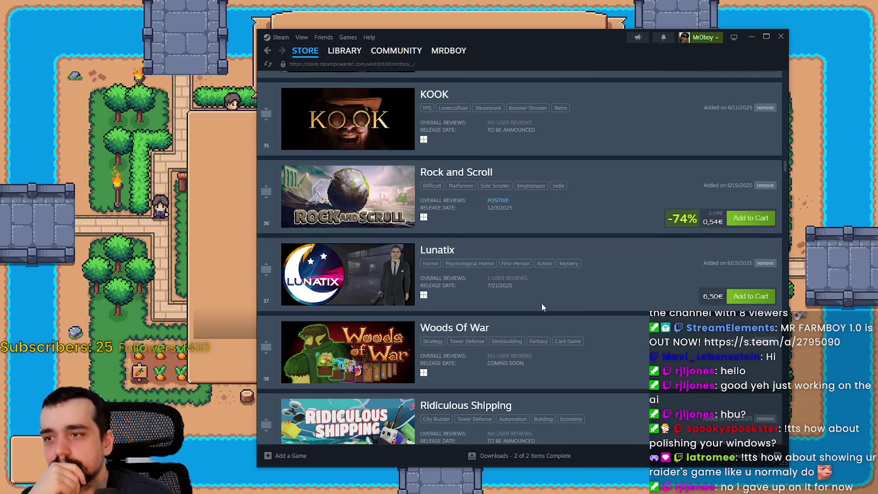
scroll(559, 362, down, 7)
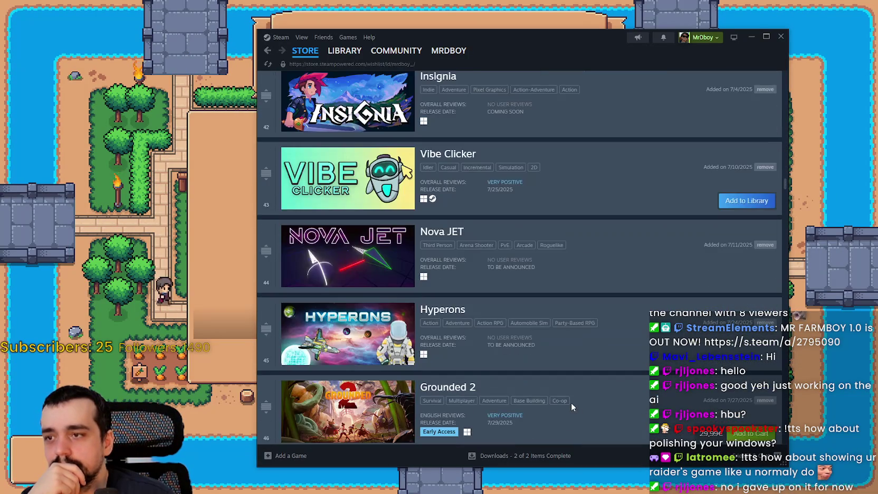
scroll(571, 402, up, 2)
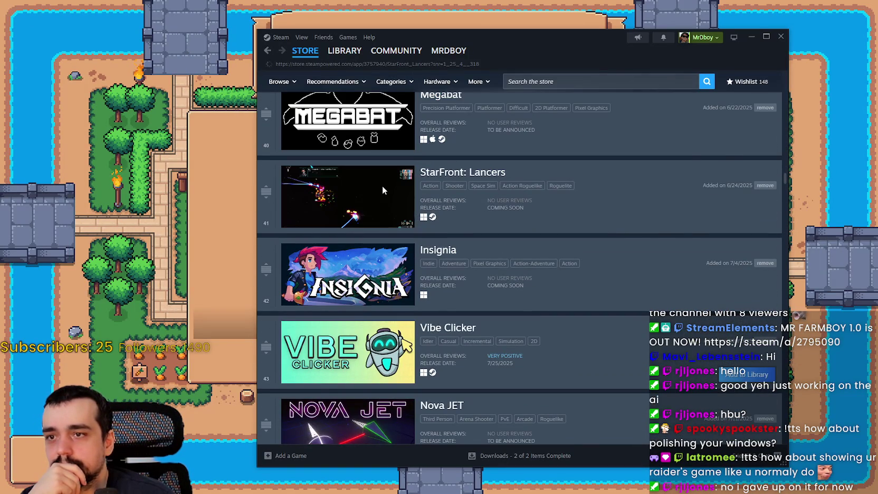
click(384, 190)
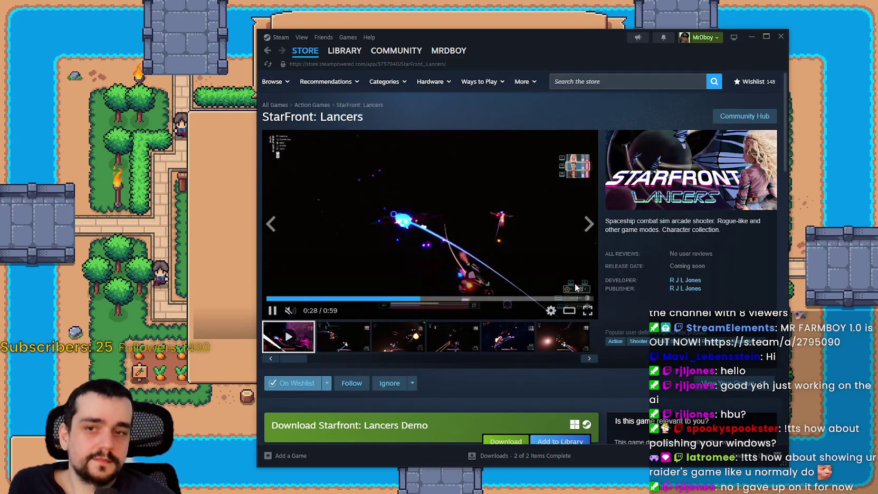
Skip the trailer ahead to 0:50, then copy the ship screenshot's web address
click(486, 299)
click(531, 299)
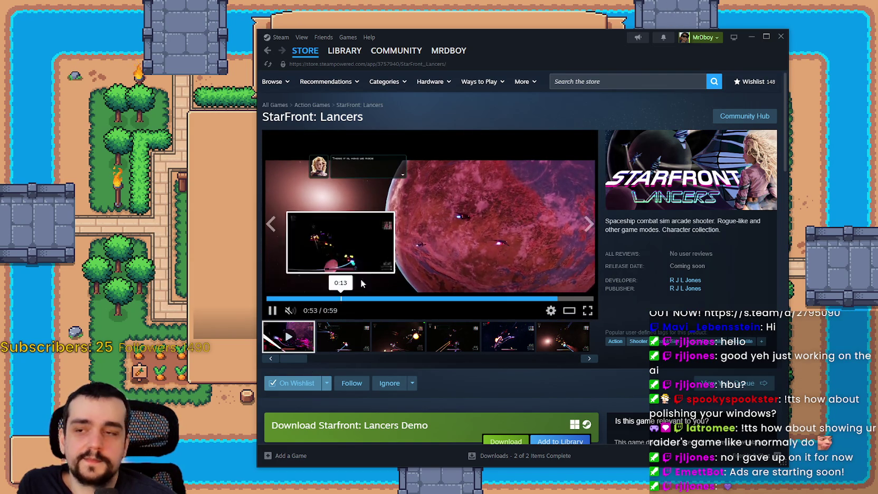
scroll(348, 208, down, 3)
scroll(348, 209, up, 3)
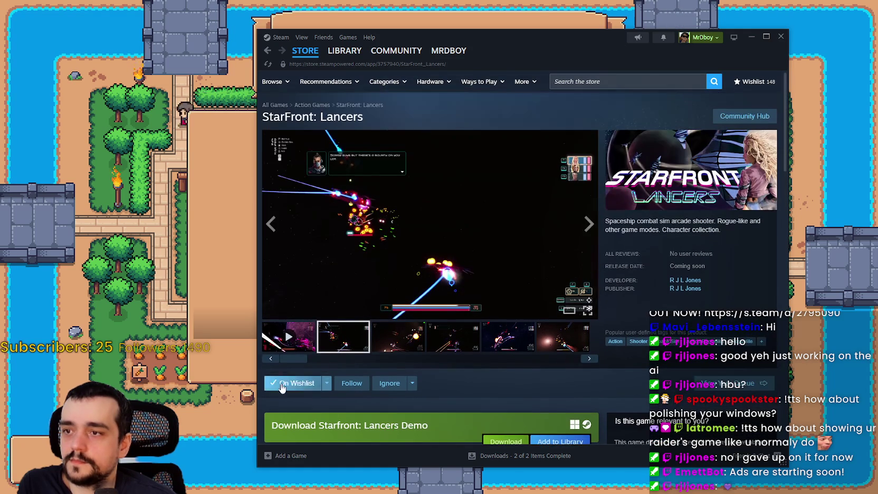
scroll(354, 335, down, 8)
scroll(354, 335, down, 6)
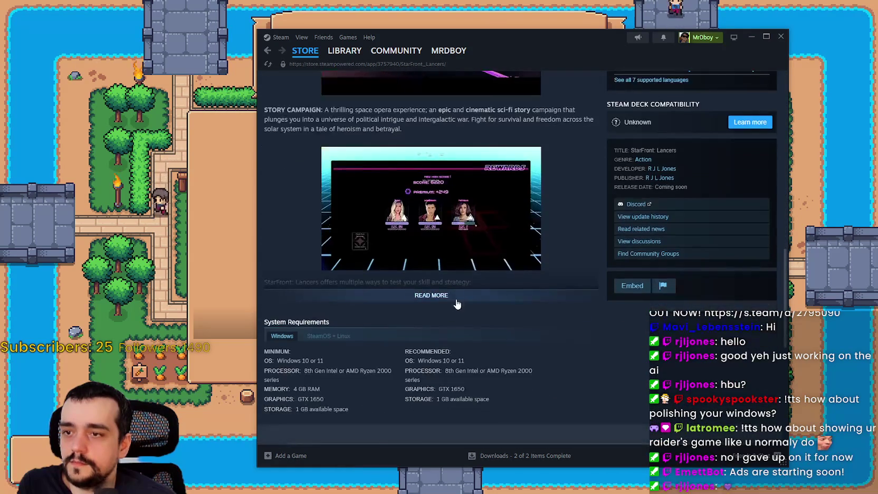
scroll(478, 304, down, 3)
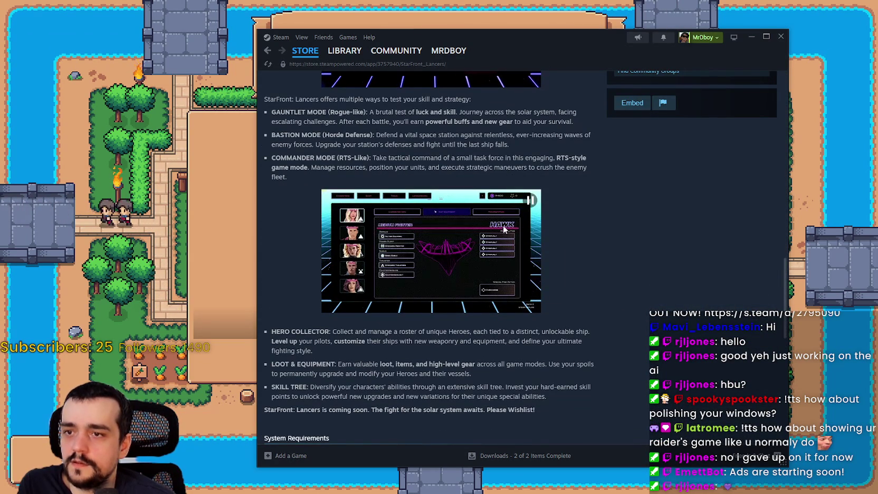
right_click(505, 215)
click(534, 270)
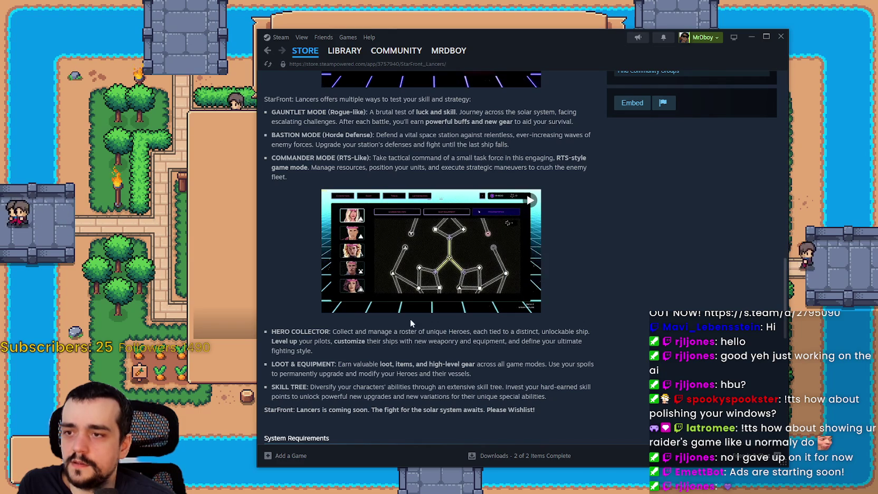
Copy the web address of the lower skill-tree screenshot
scroll(457, 337, down, 5)
scroll(457, 332, up, 8)
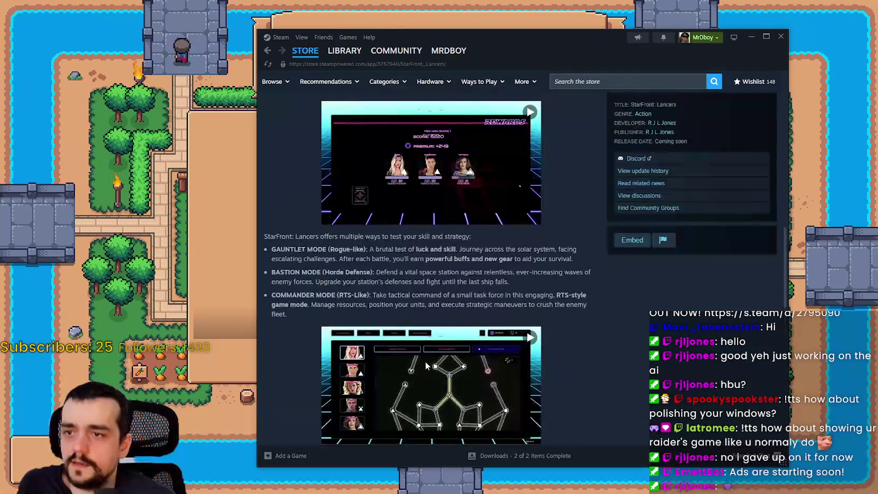
right_click(404, 382)
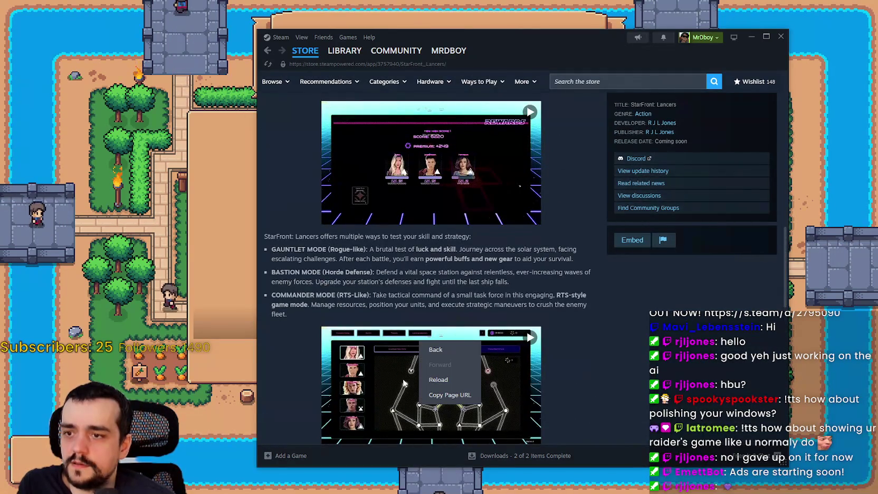
click(449, 395)
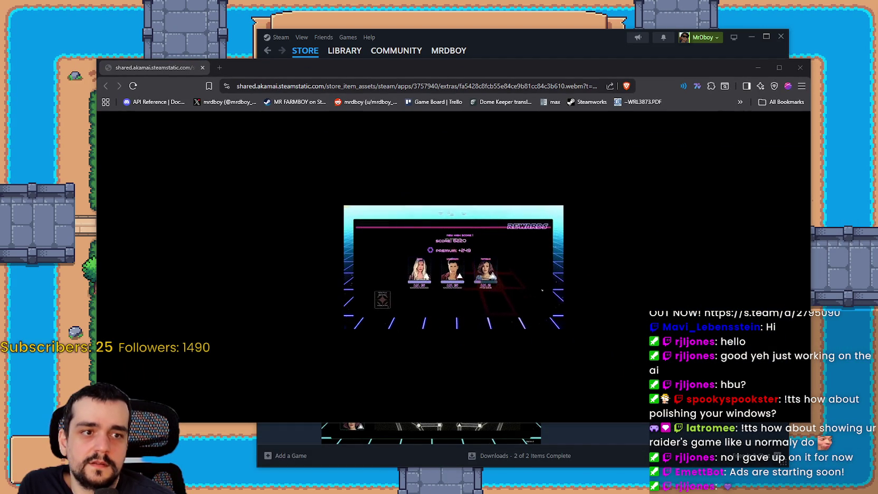
Play the rewards video full screen, pause it, and exit full screen
mouse_move(454, 264)
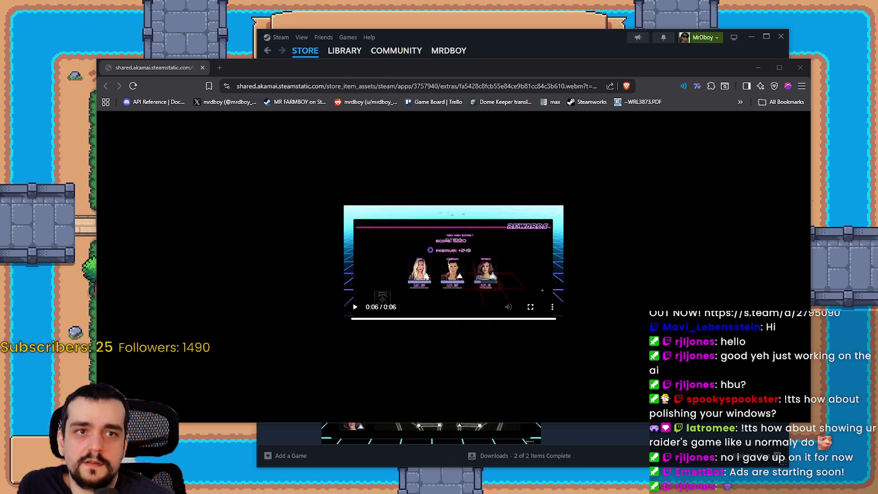
click(531, 307)
click(518, 302)
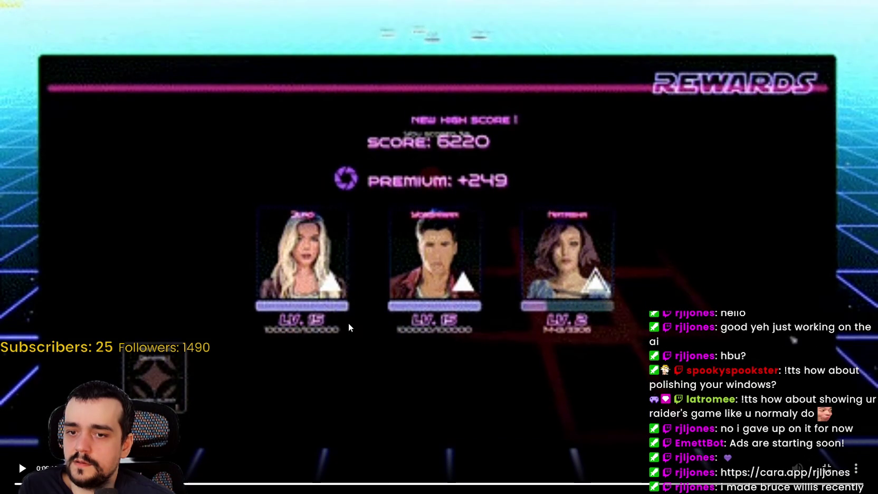
click(314, 320)
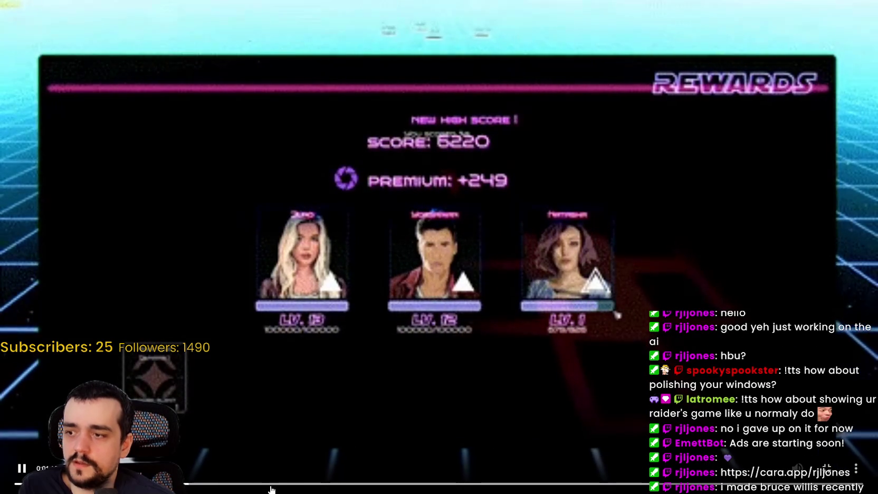
key(Escape)
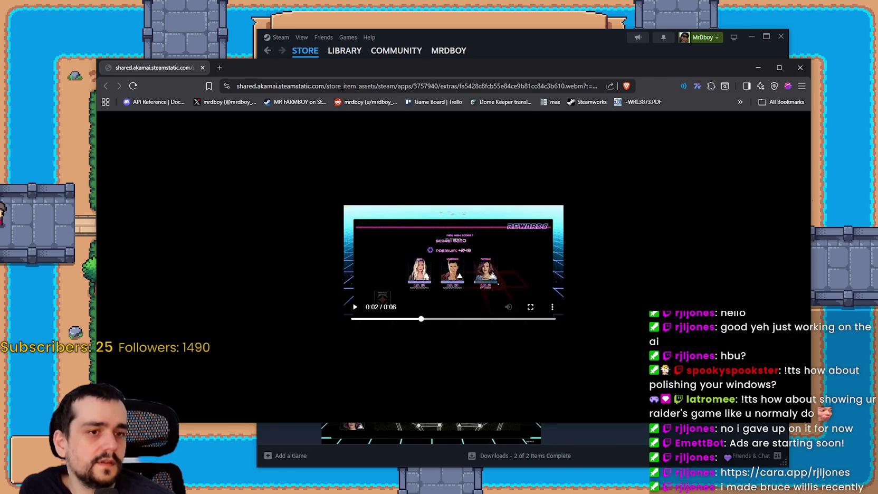
Back on the Steam store page, copy the skill-tree screenshot's web address
click(492, 39)
scroll(412, 191, down, 5)
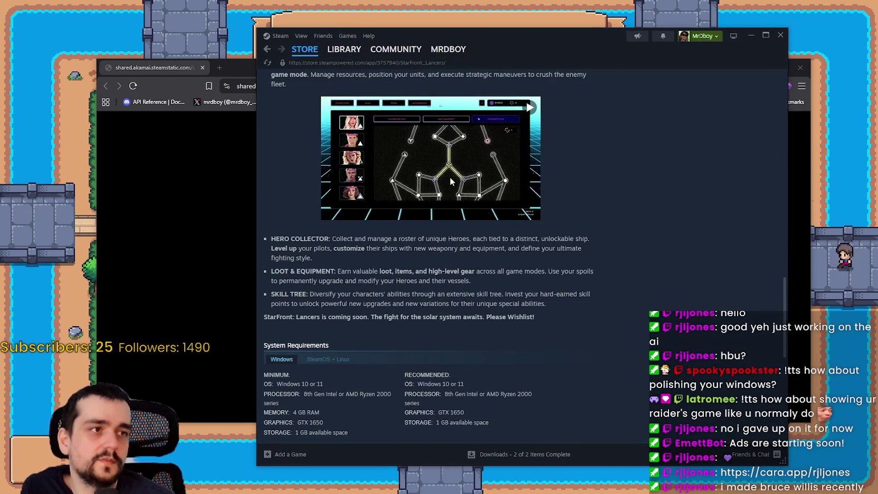
right_click(447, 170)
click(475, 222)
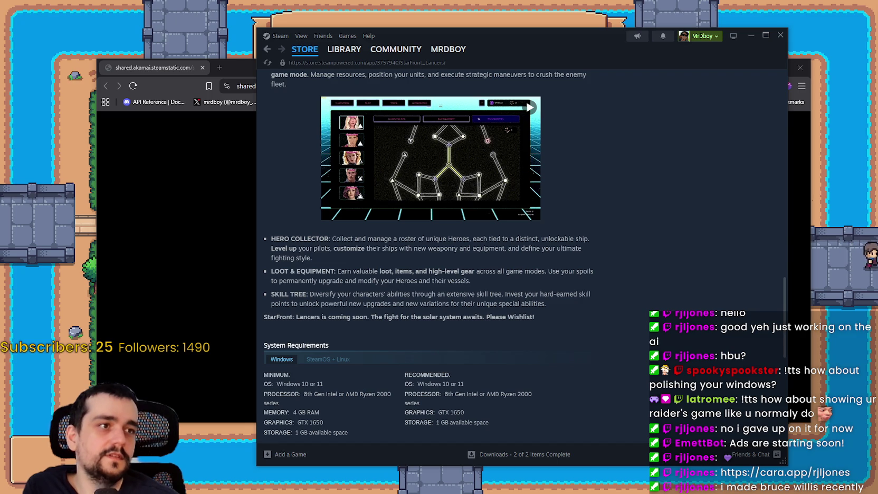
Load the copied screenshot video in Brave, go full screen, and skip to the skill-tree part
click(293, 83)
key(ctrl+v)
key(Return)
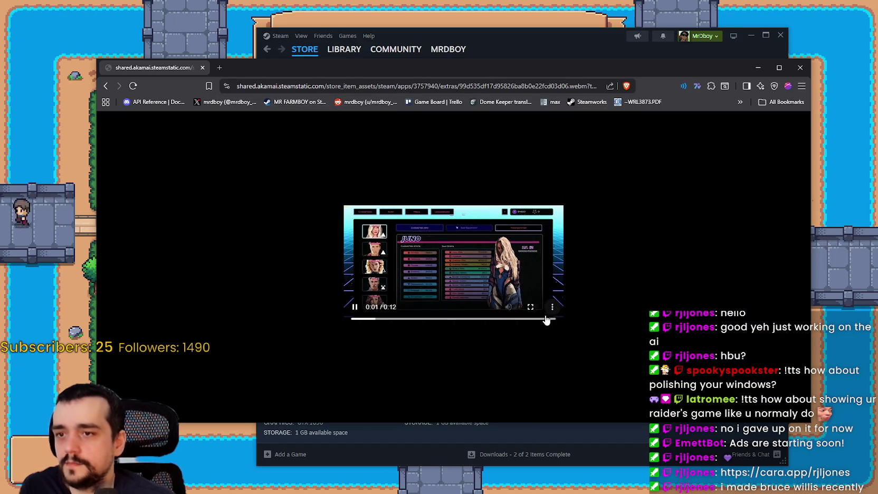
click(530, 307)
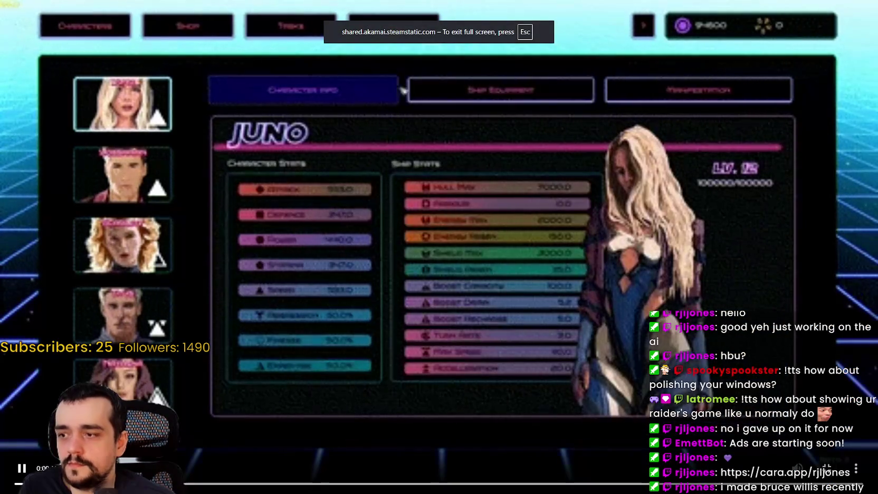
click(18, 460)
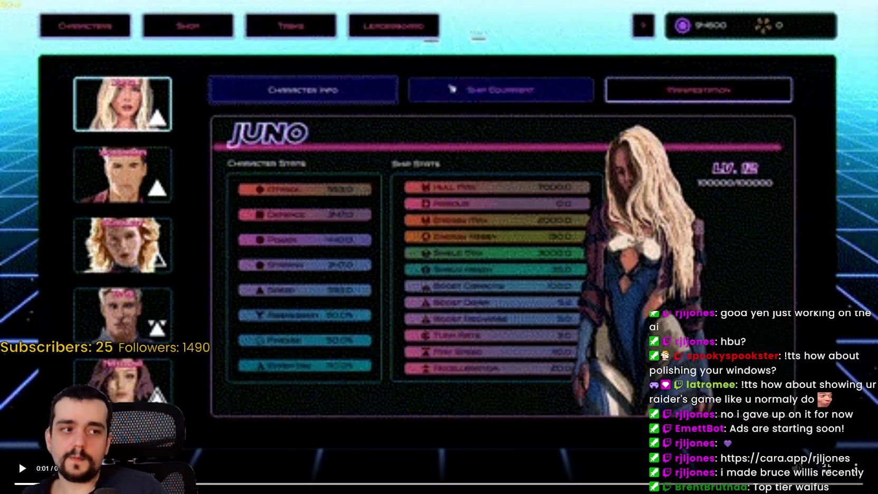
mouse_move(260, 414)
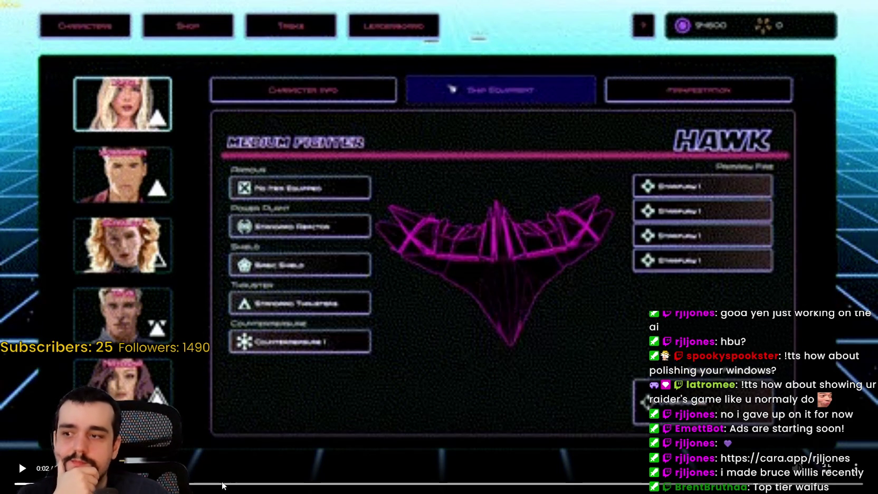
click(356, 484)
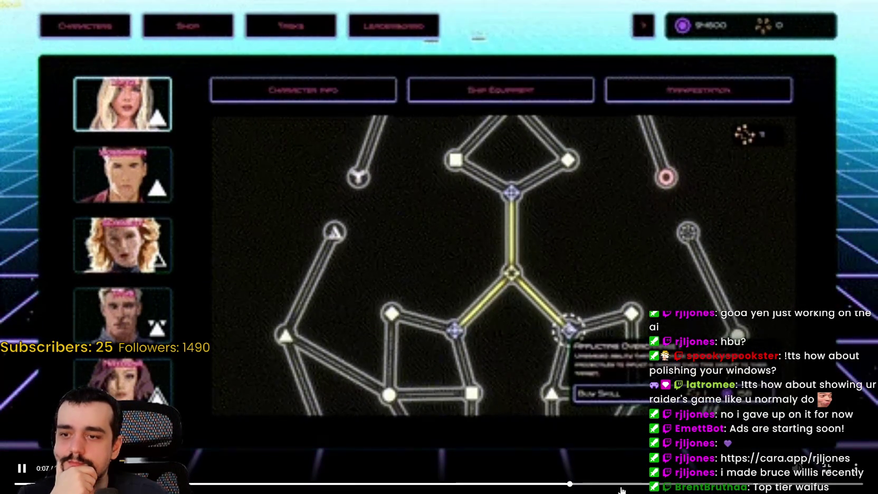
key(space)
Close, reopen and close the credits panel with Enter, then stop the game with F8
key(Home)
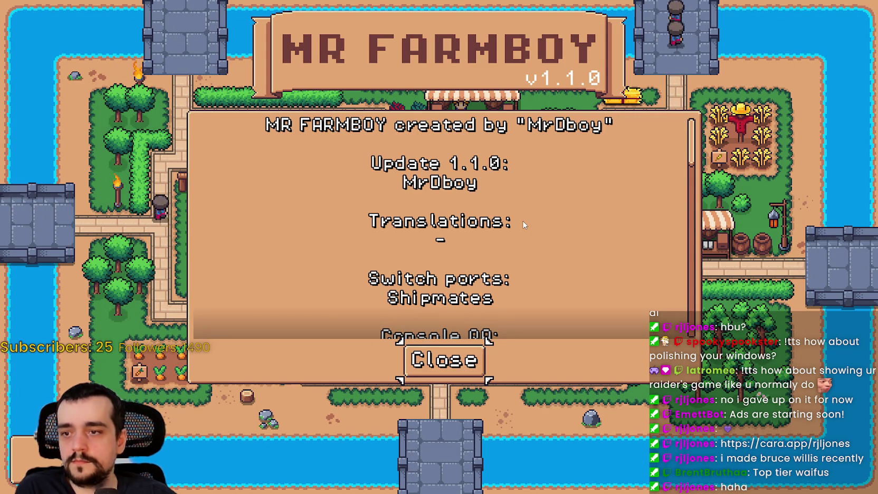
key(Return)
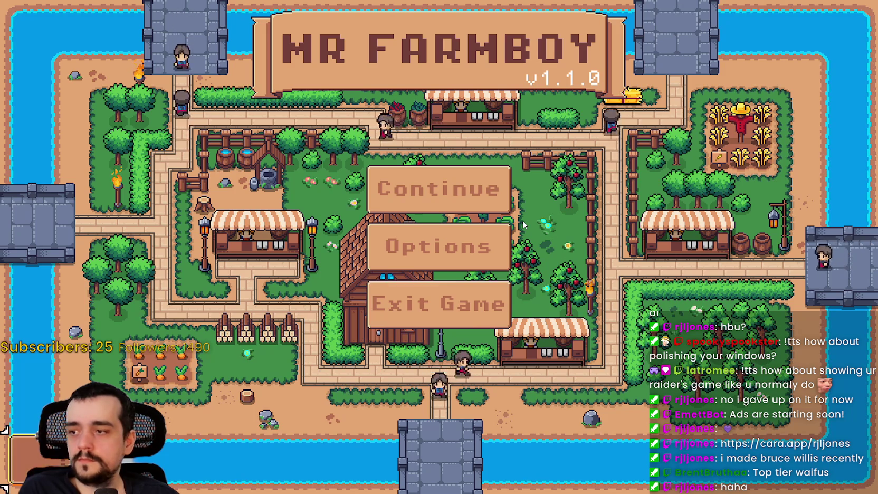
key(Return)
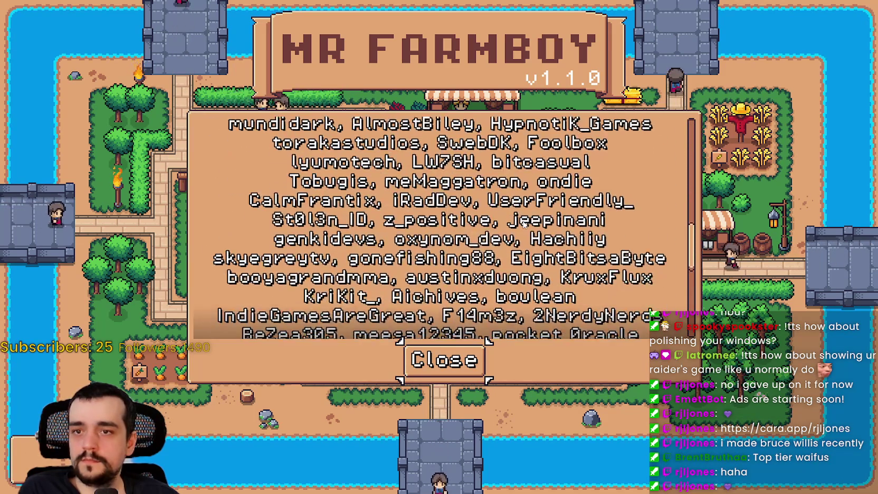
key(Return)
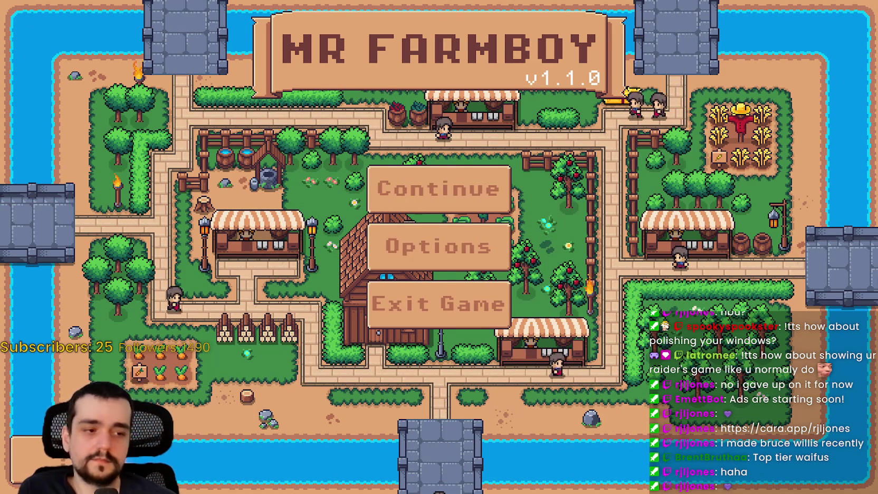
key(F8)
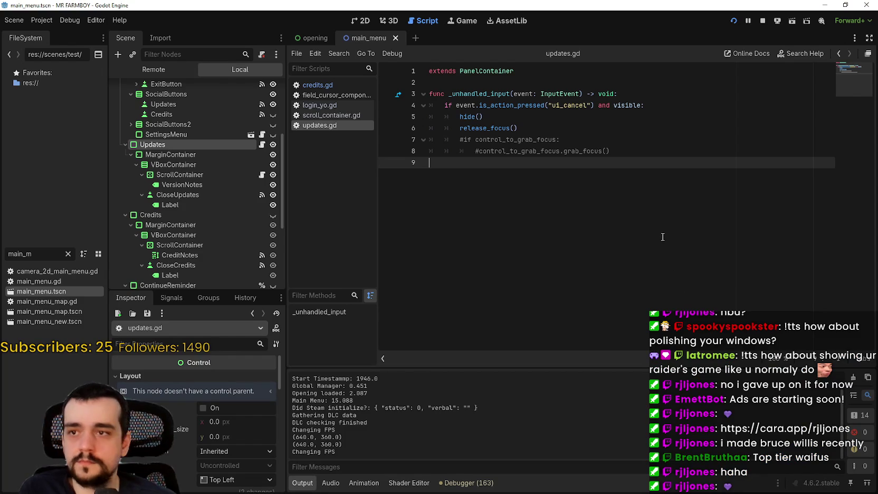
Save updates.gd with release_focus() commented out and rerun the project
double_click(524, 141)
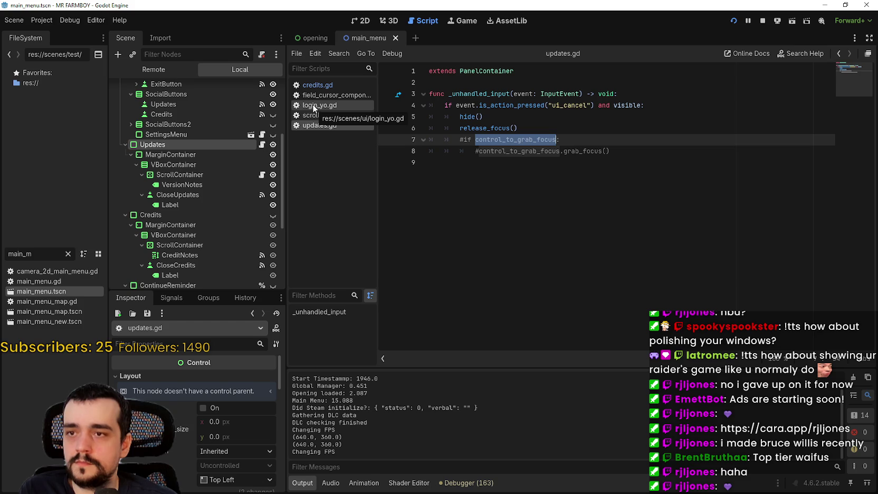
click(462, 129)
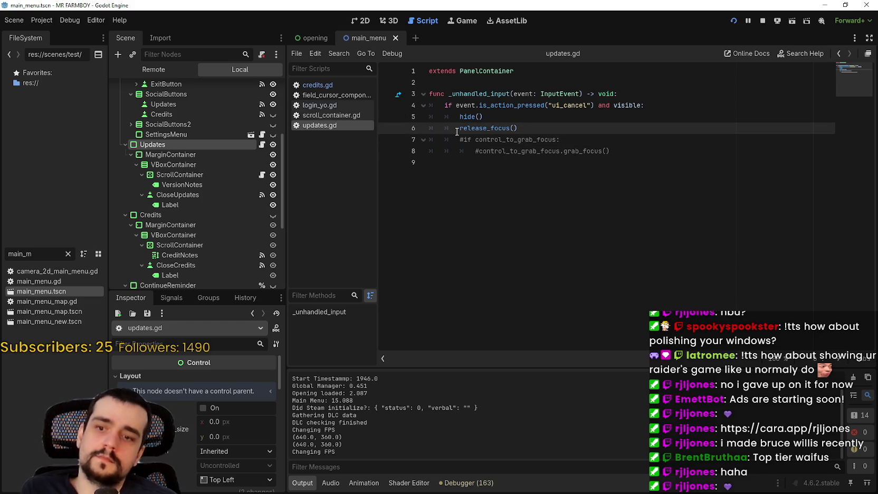
text(#)
key(ctrl+s)
click(631, 180)
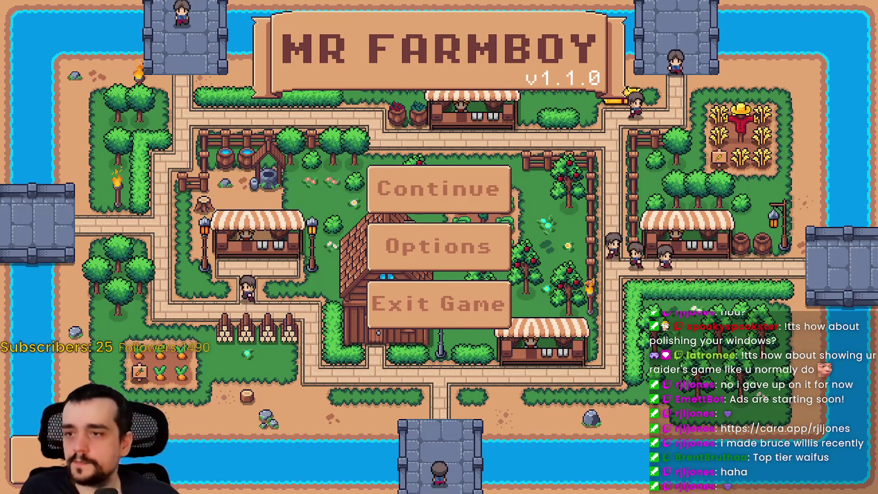
Open the credits panel via keyboard, scroll through it, then quit the game with Alt+F4
key(Down)
key(Down)
key(Return)
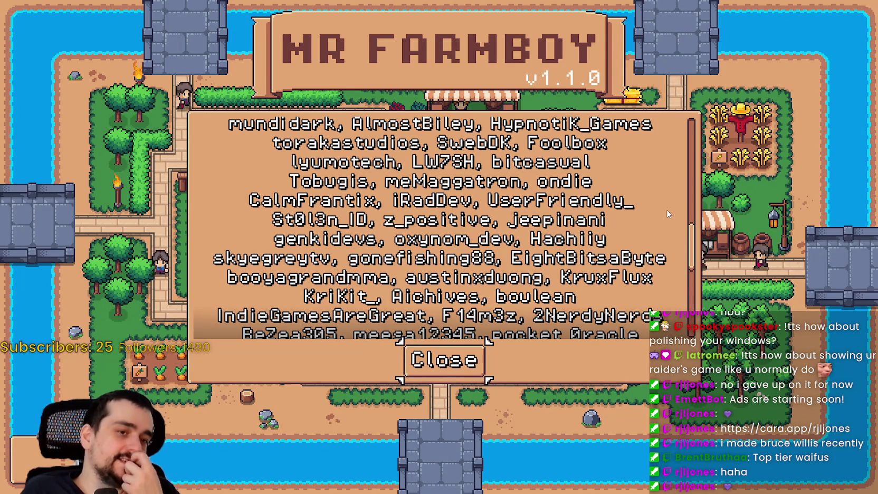
scroll(669, 214, down, 1)
scroll(668, 214, down, 6)
scroll(668, 214, up, 6)
scroll(668, 214, up, 10)
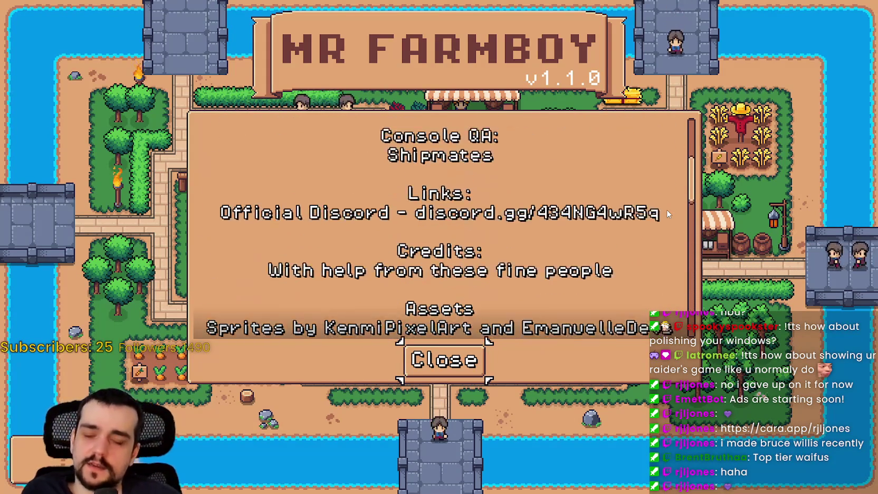
scroll(668, 214, up, 1)
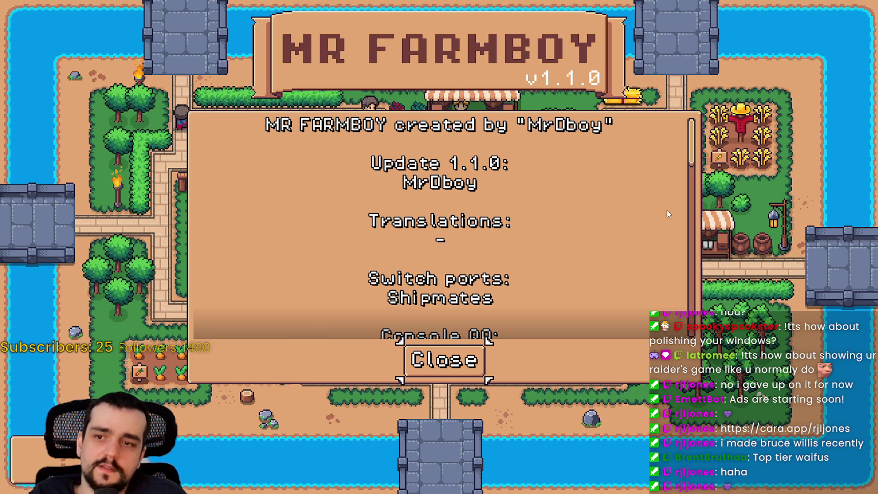
scroll(668, 214, down, 10)
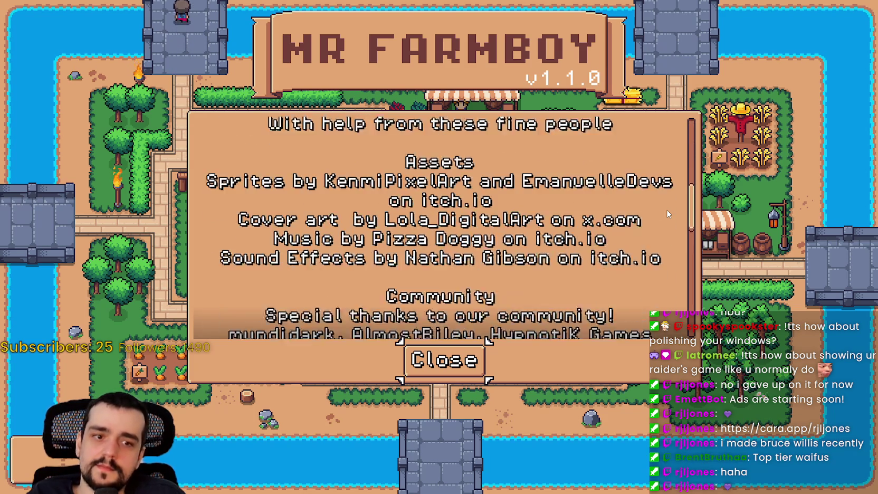
scroll(668, 214, down, 1)
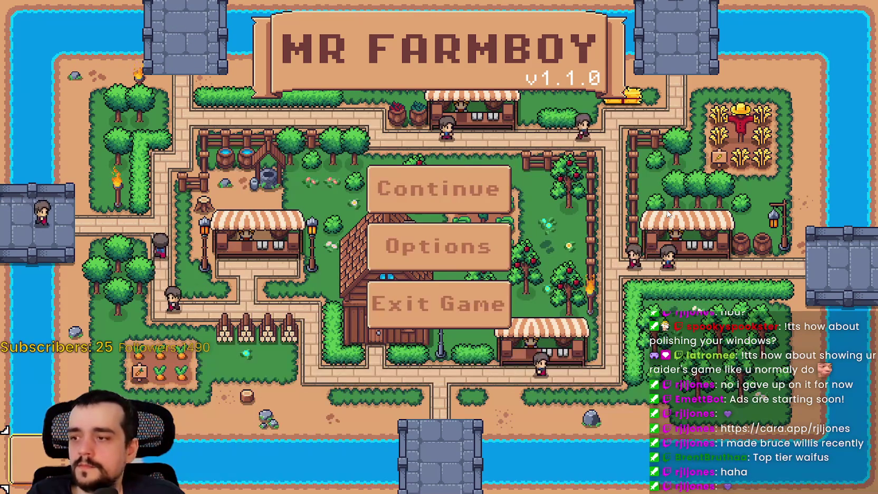
scroll(668, 213, down, 10)
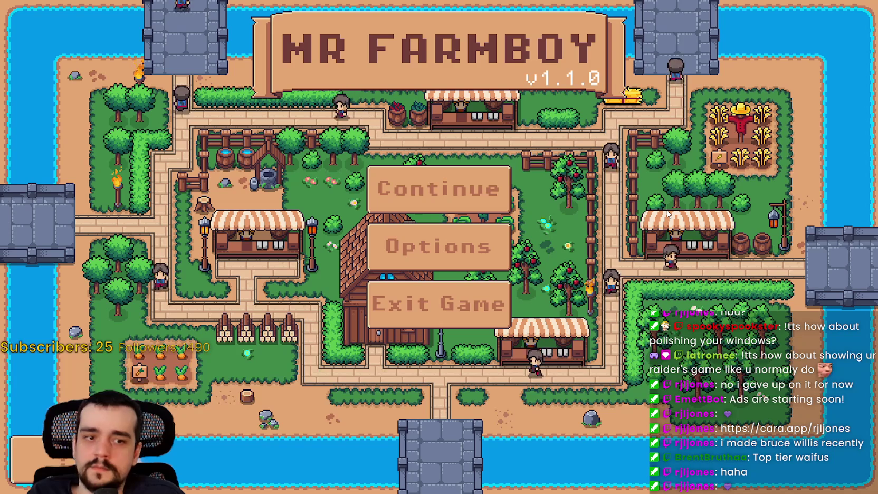
key(alt+F4)
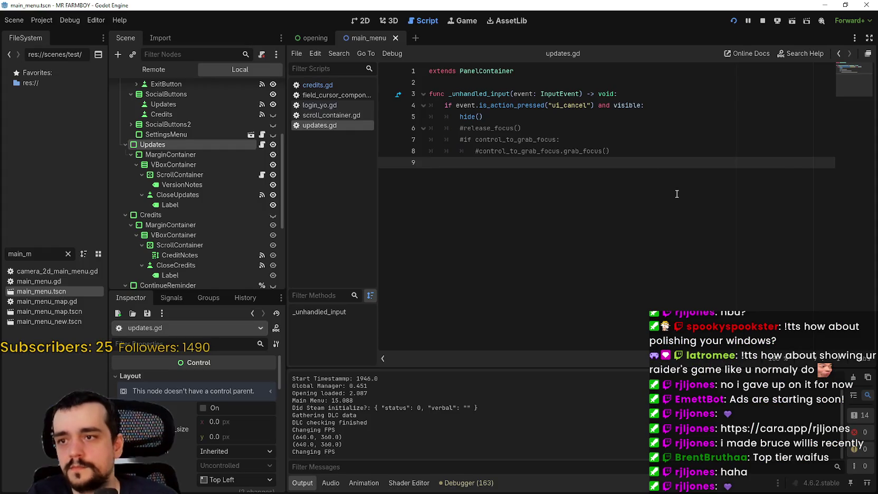
Open a new line after hide() and give the Updates button node a unique name
click(533, 124)
click(533, 119)
key(Return)
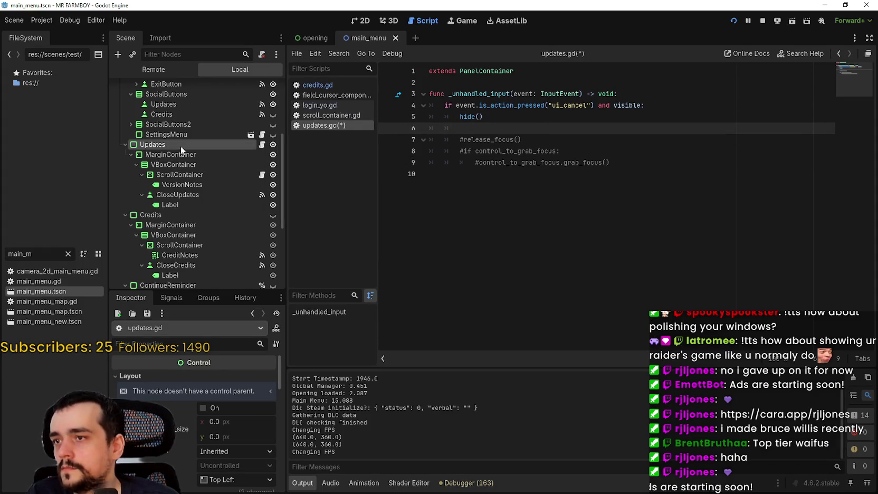
scroll(138, 182, up, 2)
click(125, 169)
scroll(179, 140, up, 5)
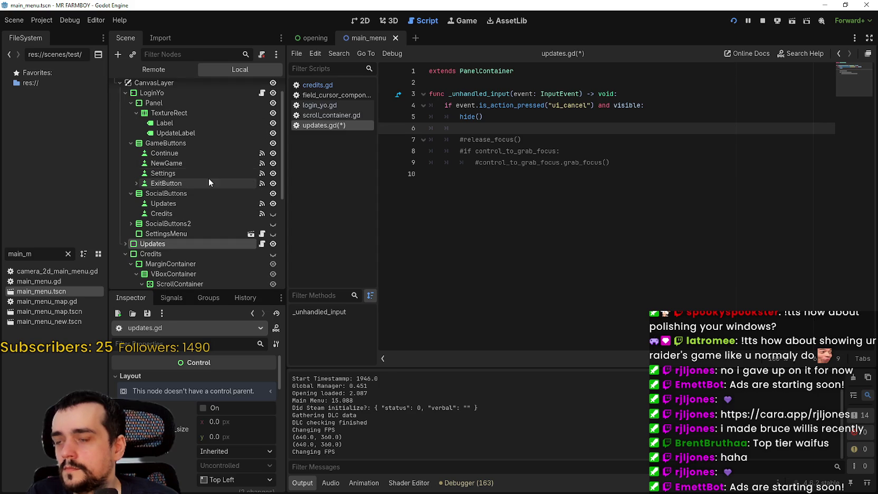
click(154, 205)
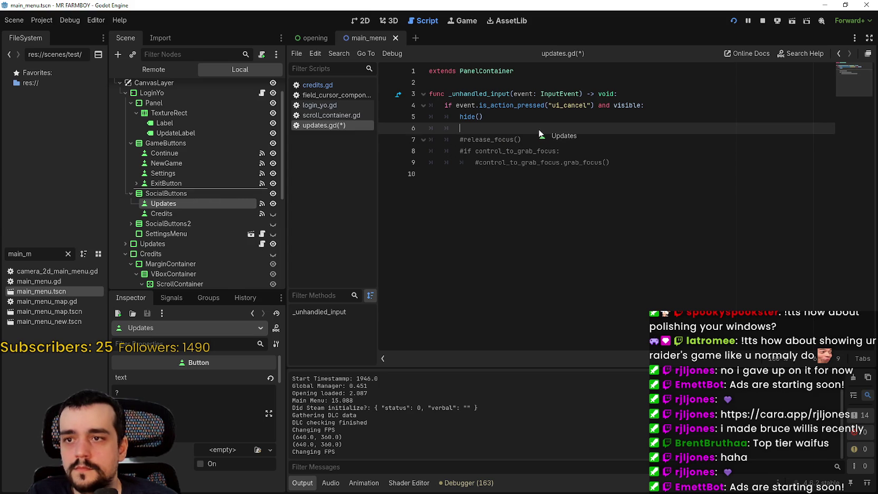
right_click(211, 204)
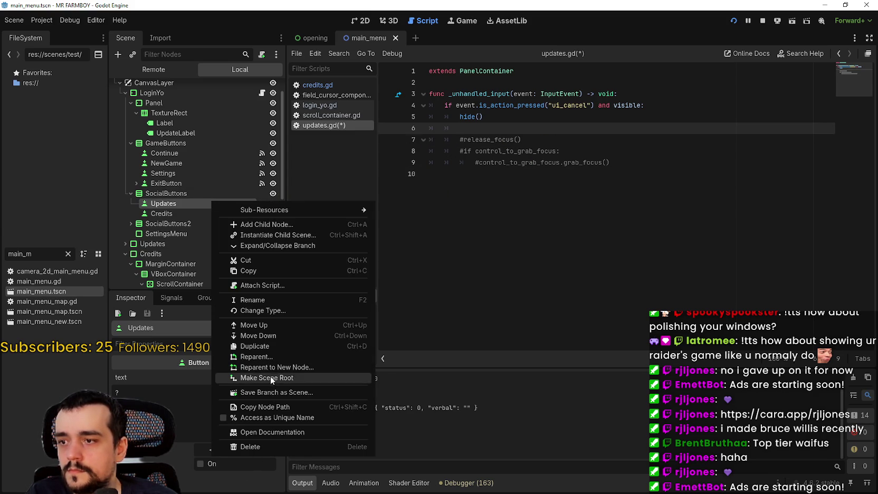
click(260, 420)
Add 'await get_tree().physics_frame' and '%Updates.grab_focus()' after hide(), then save
drag(184, 205, 516, 135)
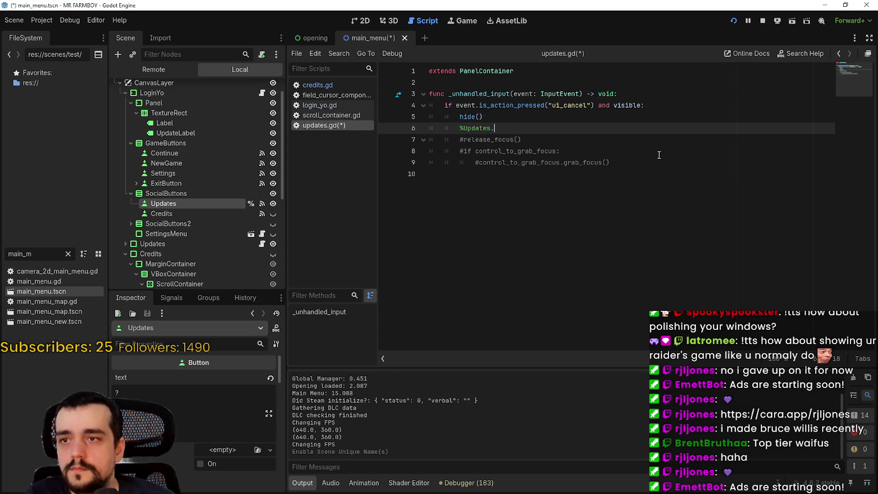
text(grab_f)
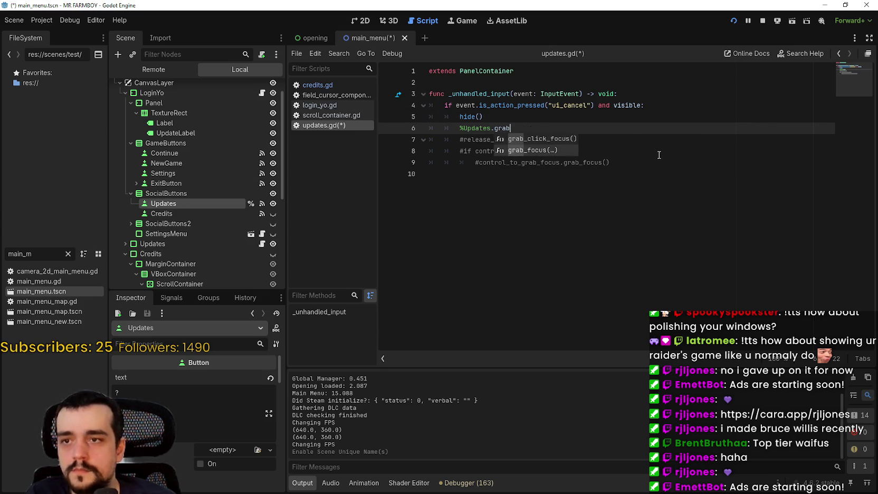
key(Return)
click(533, 117)
key(Return)
text(await get_)
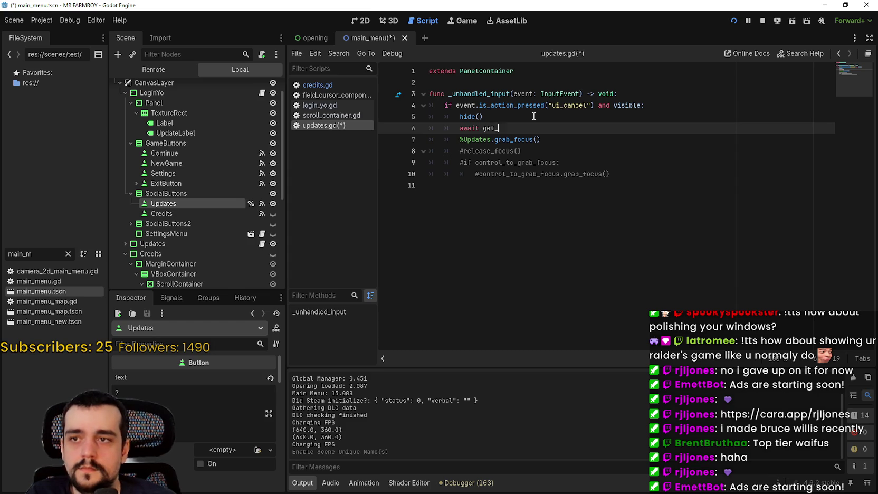
text(tree)
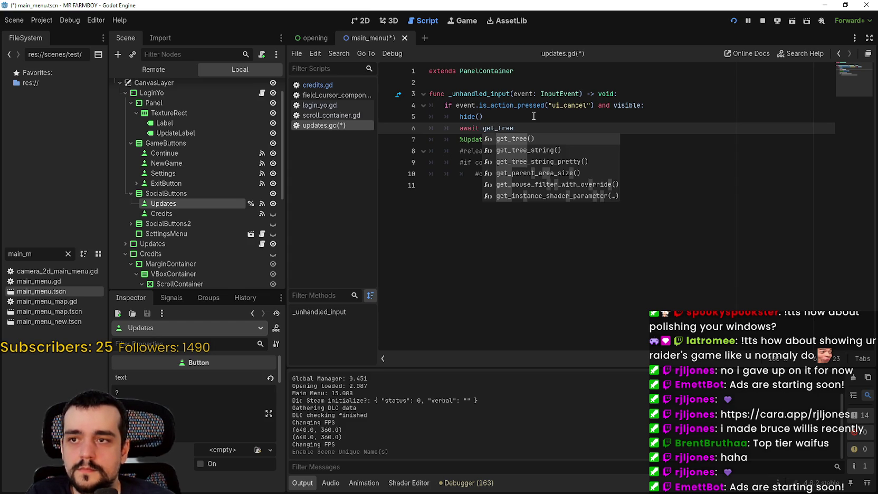
key(Return)
text(ph)
key(Return)
key(ctrl+s)
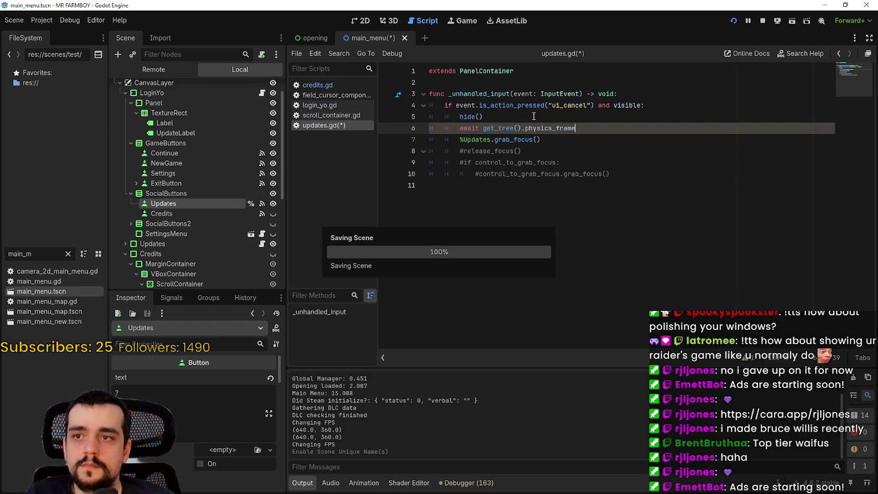
click(548, 220)
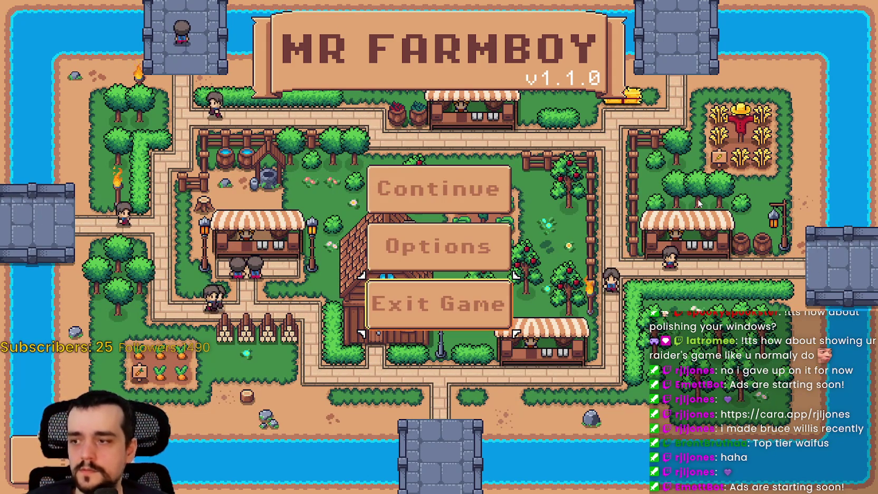
Open the credits with Enter, cancel it with Escape, then choose Exit Game to quit
key(Return)
scroll(698, 204, up, 10)
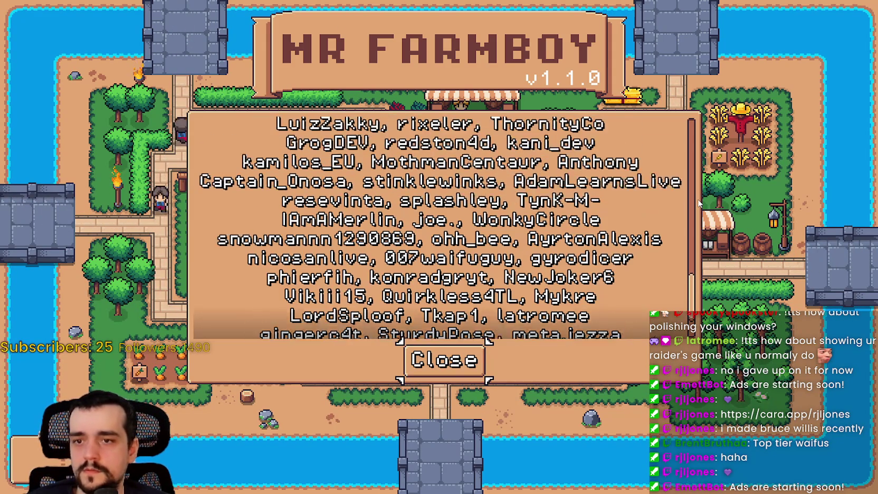
key(Escape)
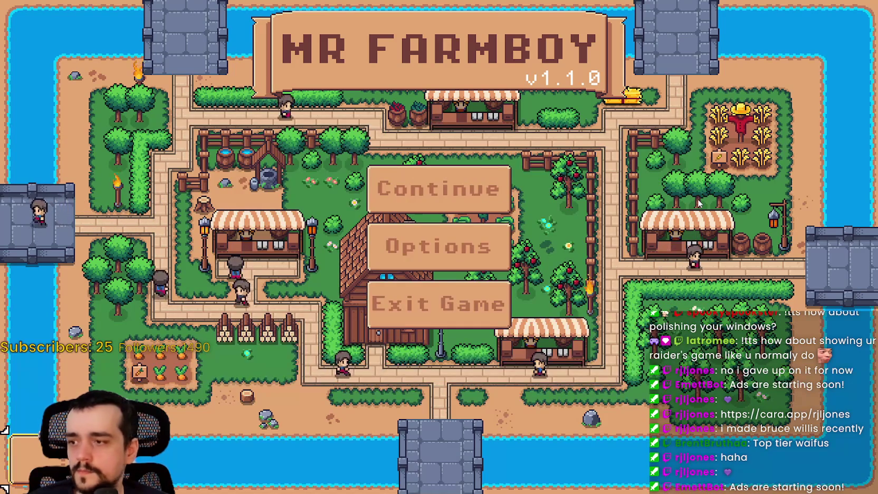
key(Down)
key(Return)
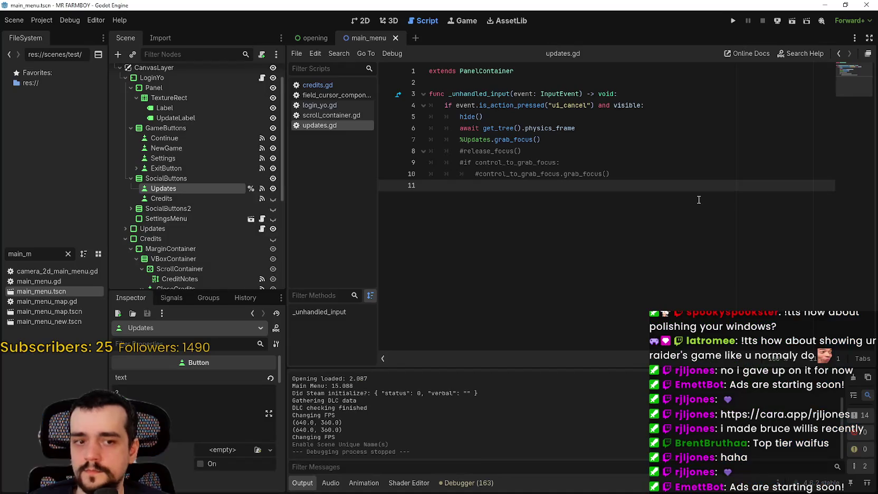
Select lines 3–7 of updates.gd, the cancel-handling function, and copy them
mouse_move(669, 186)
mouse_down()
mouse_move(408, 108)
mouse_move(410, 95)
mouse_move(404, 107)
mouse_up()
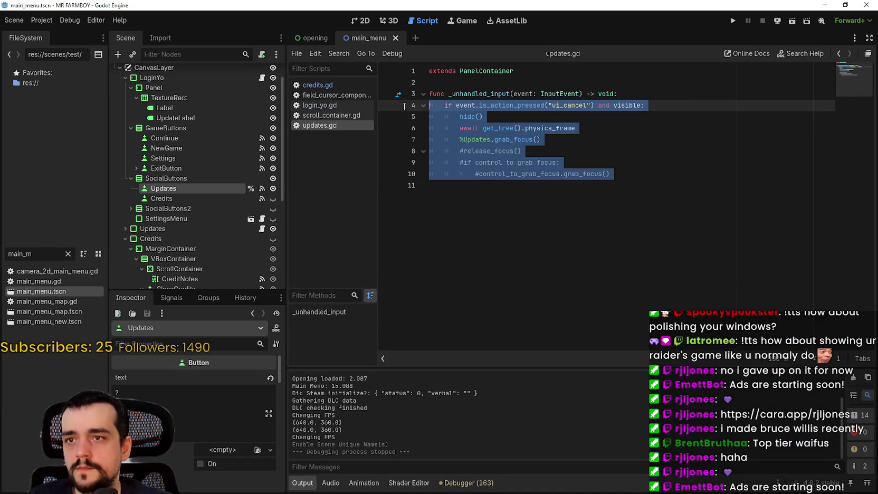
mouse_move(602, 140)
mouse_down()
mouse_move(460, 119)
mouse_move(417, 106)
mouse_move(414, 93)
mouse_up()
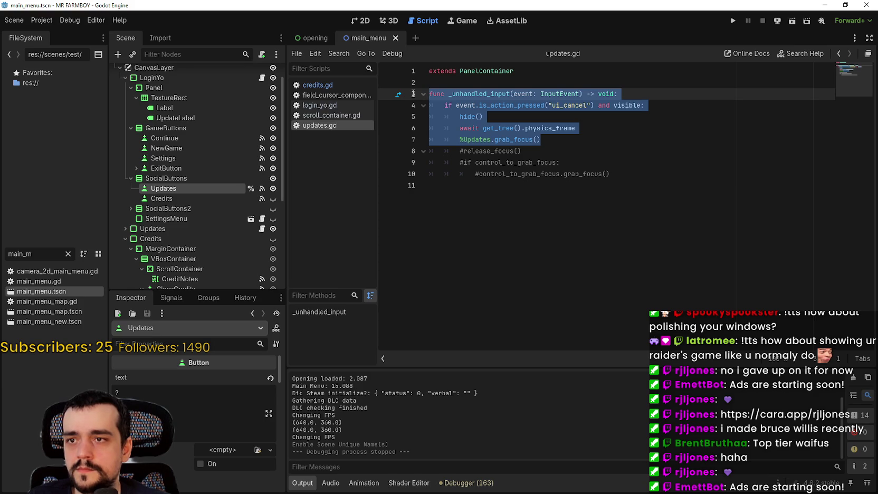
mouse_move(413, 93)
mouse_down()
mouse_move(413, 120)
mouse_move(412, 106)
mouse_move(455, 143)
mouse_up()
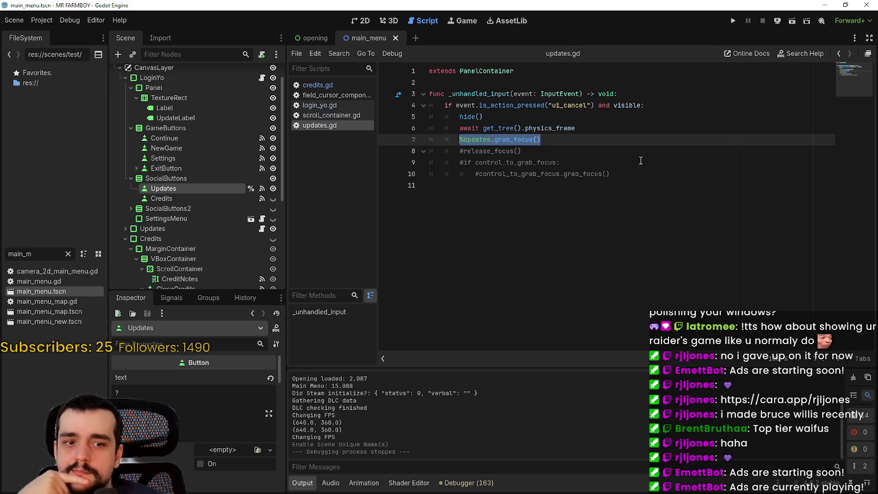
double_click(618, 106)
mouse_move(542, 140)
mouse_down()
mouse_move(459, 129)
mouse_move(444, 103)
mouse_up()
drag(628, 105, 411, 73)
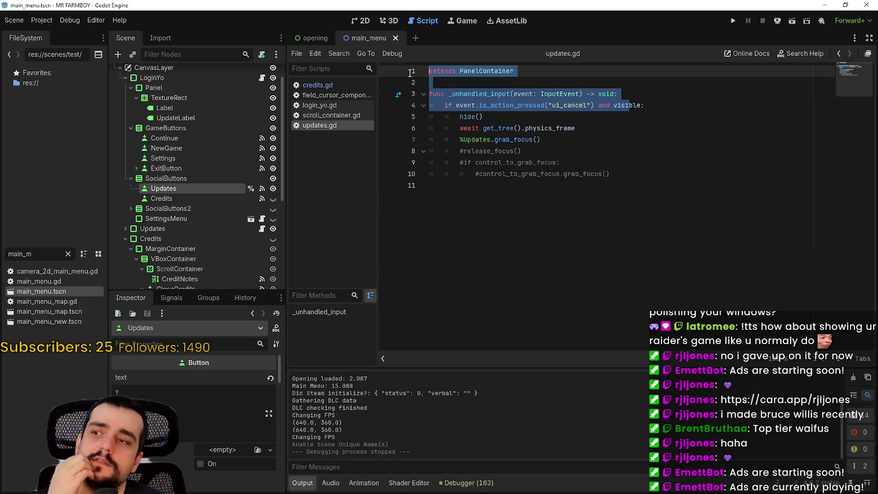
mouse_move(541, 140)
mouse_down()
mouse_move(446, 105)
mouse_move(552, 136)
mouse_move(428, 93)
mouse_up()
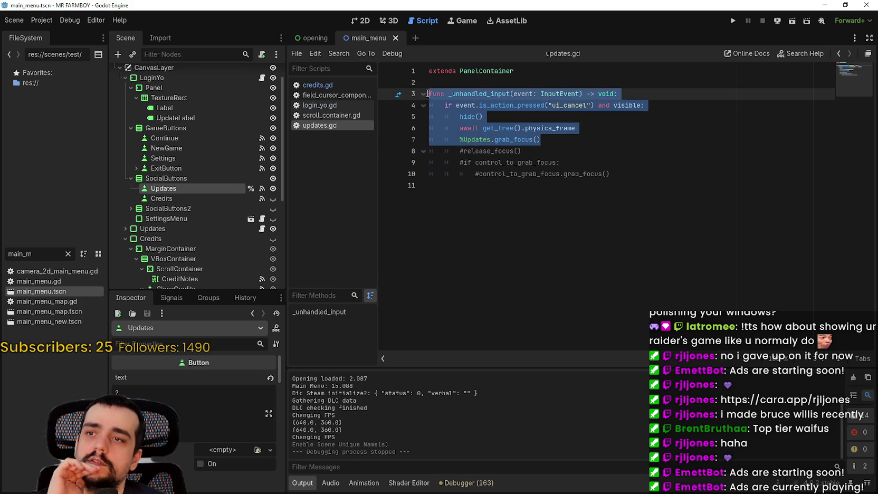
right_click(501, 136)
click(523, 192)
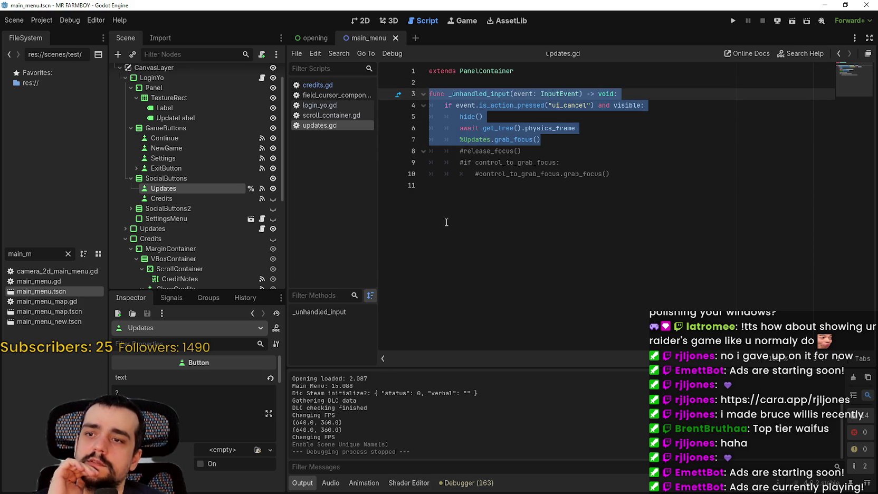
Select the ContinueReminder panel in the Scene dock and bring up its node actions
click(225, 216)
scroll(218, 213, up, 1)
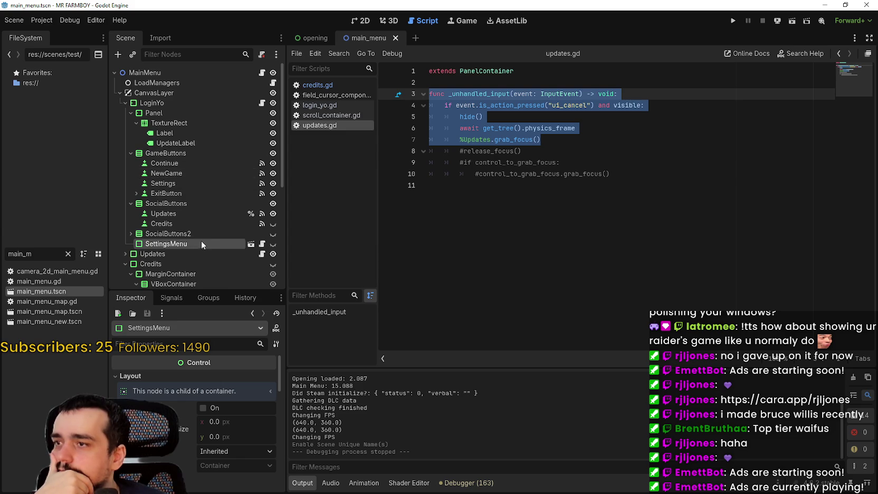
click(205, 166)
scroll(174, 253, down, 3)
scroll(171, 256, down, 1)
click(193, 201)
scroll(180, 253, down, 2)
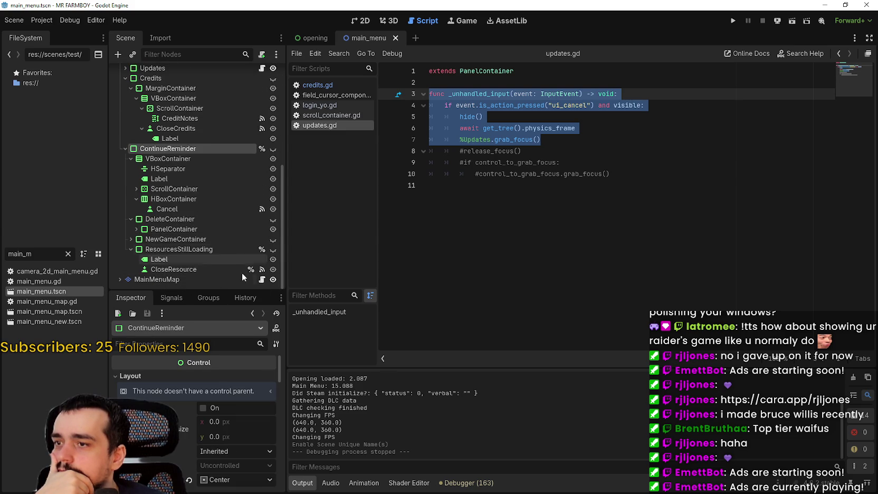
right_click(201, 148)
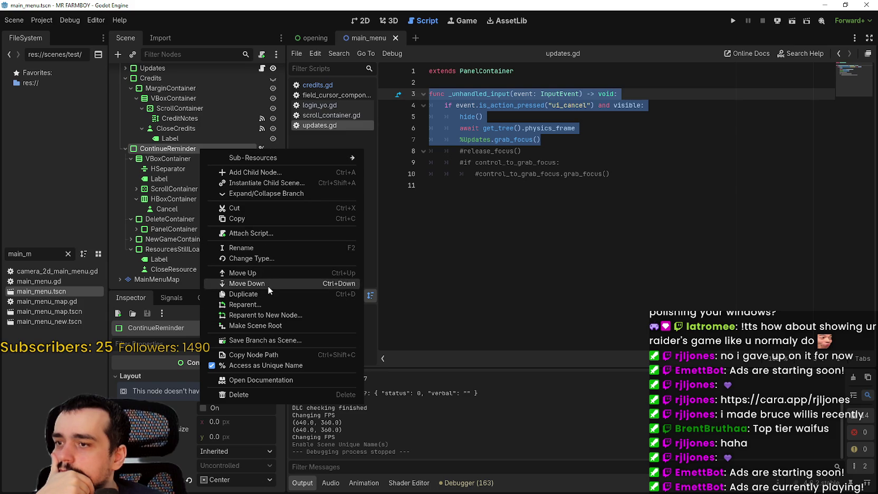
Attach a new continue_reminder.gd script to ContinueReminder, paste the cancel handler, and save
click(251, 234)
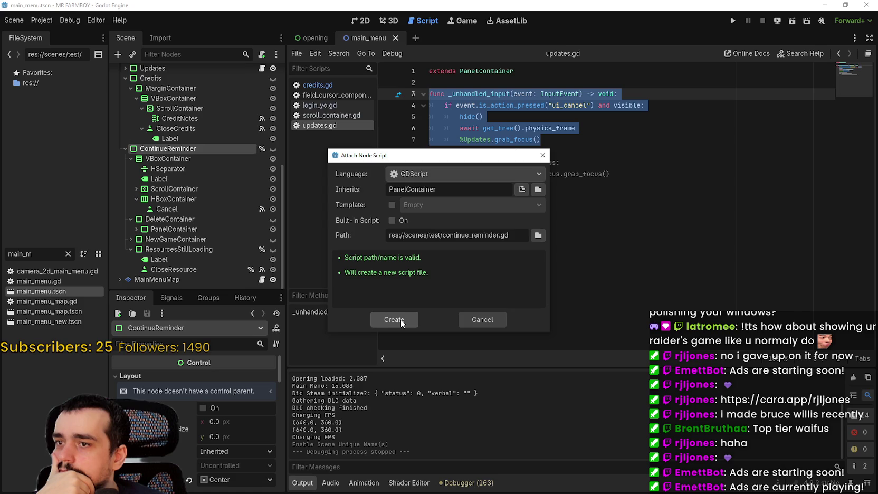
click(401, 319)
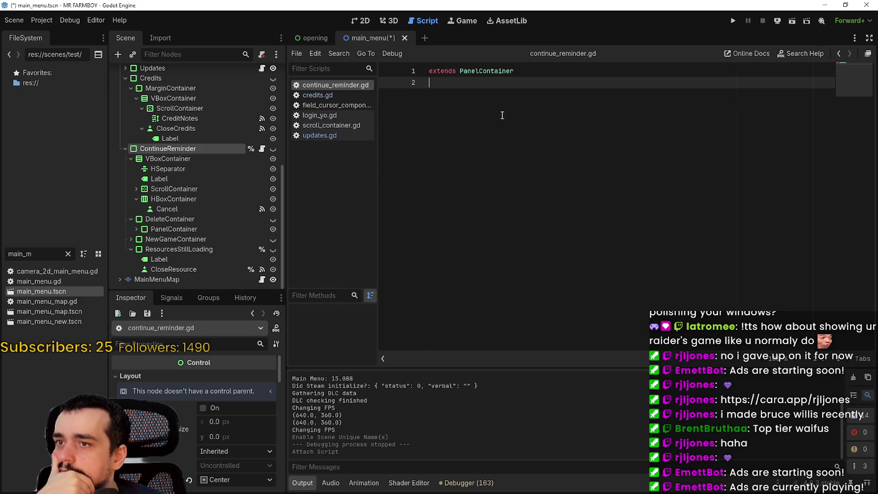
text(func _unhandled_input(event: InputEvent) -> void: 	if event.is_action_pressed("ui_cancel") and visible: 		hide() 		await get_tree().physics_frame 		%Updates.grab_focus())
key(ctrl+s)
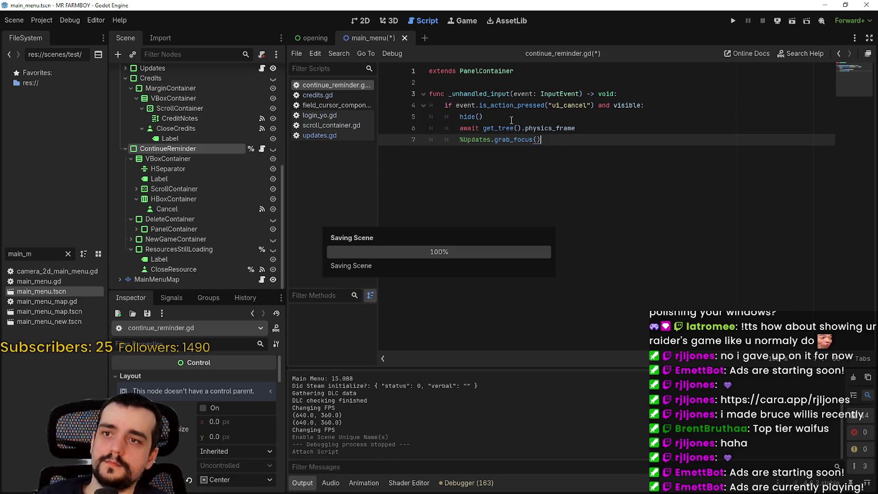
click(574, 158)
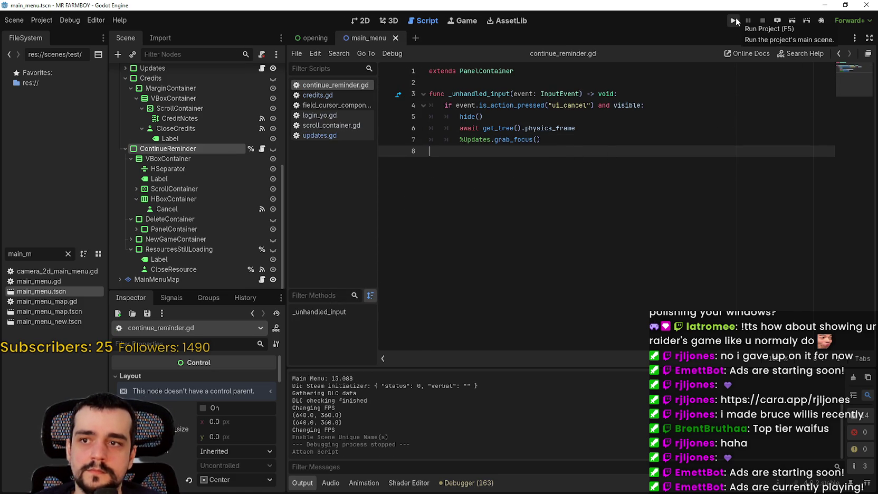
scroll(245, 175, up, 2)
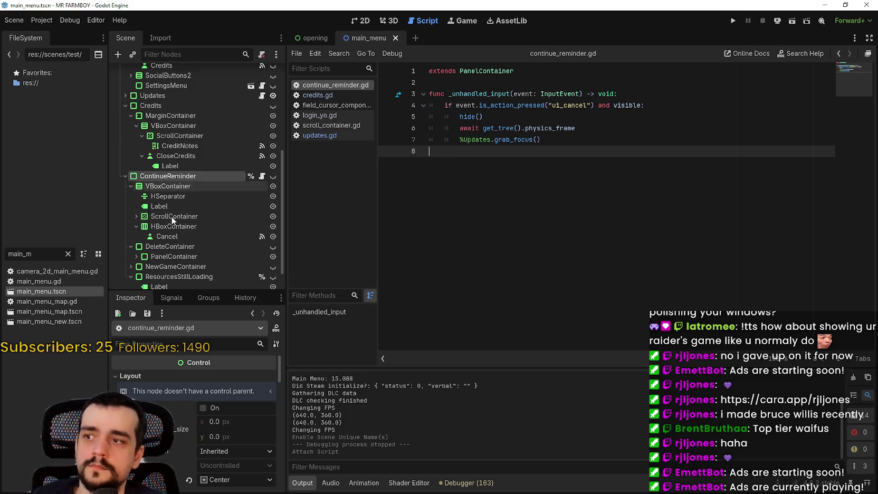
scroll(173, 220, up, 10)
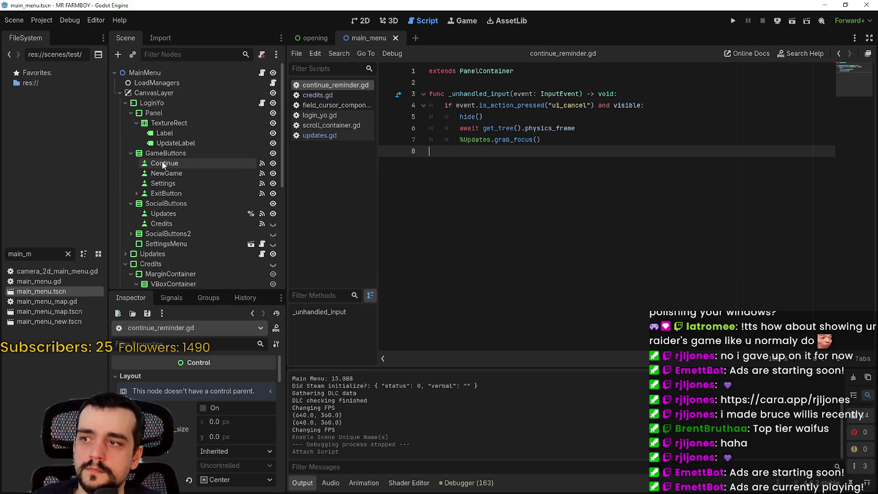
Make the Continue node accessible by the scene-unique name %Continue
right_click(169, 165)
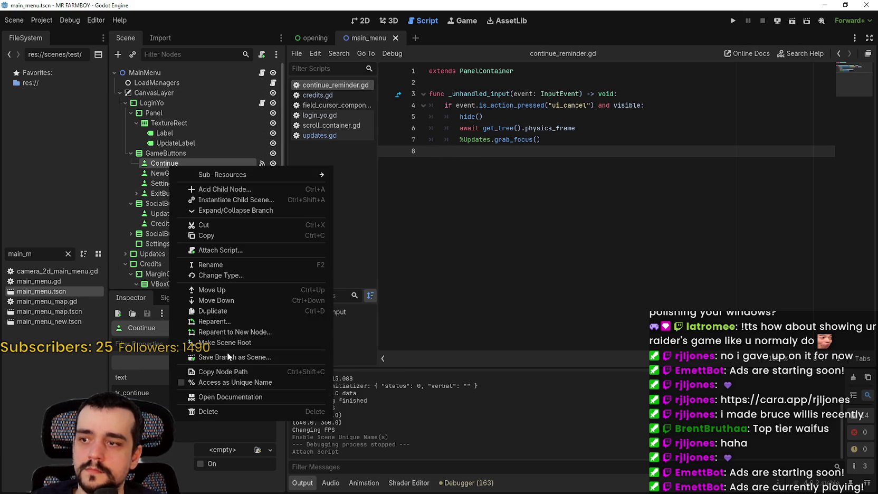
click(245, 383)
click(566, 121)
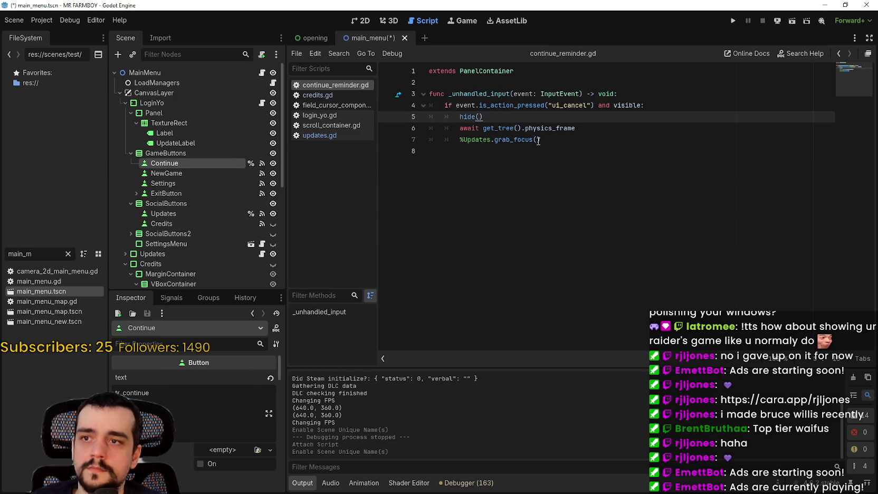
Replace %Updates with %Continue on line 7 and run the project
click(475, 139)
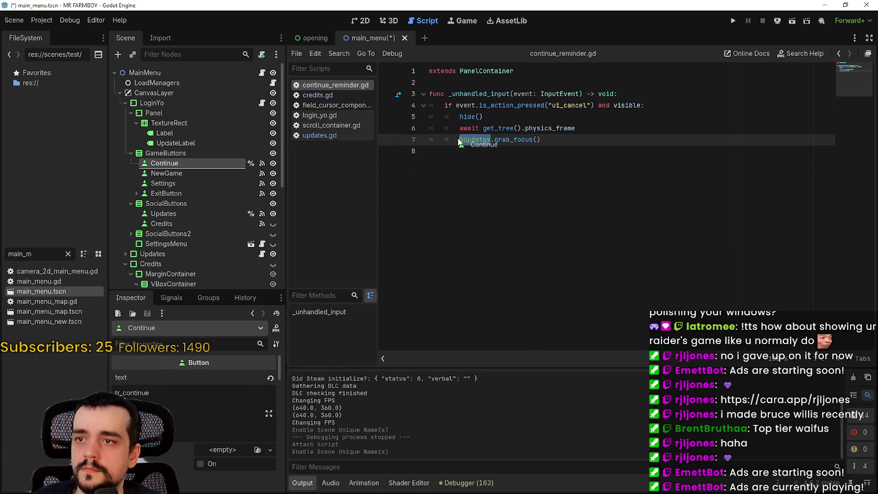
drag(458, 142, 460, 141)
click(733, 21)
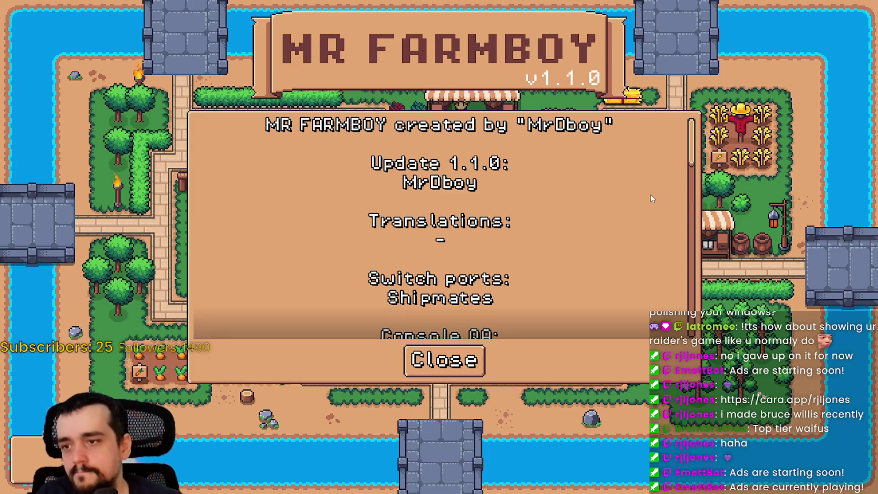
Hide the Updates node in the scene tree and save the scene
key(alt+Tab)
scroll(261, 118, down, 6)
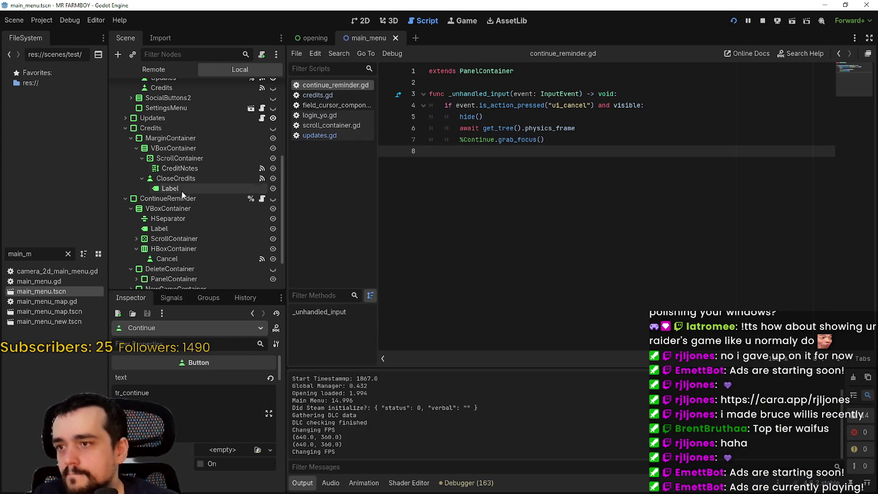
click(273, 118)
key(ctrl+s)
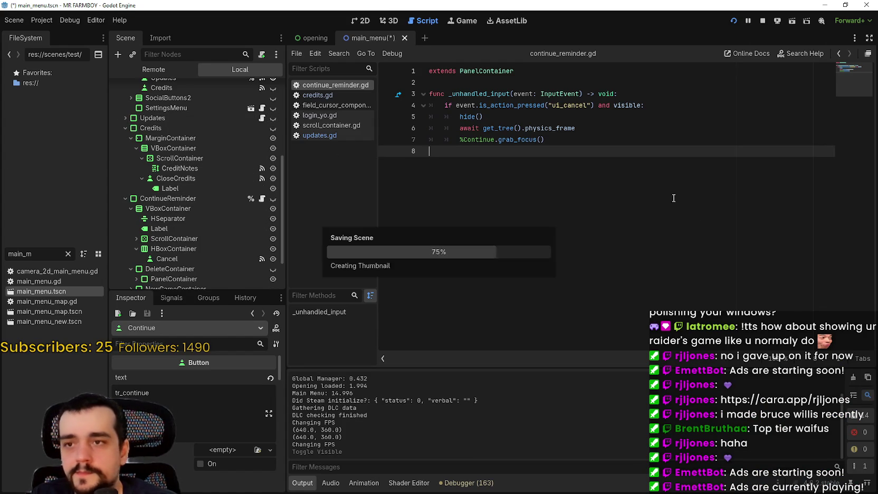
Rerun the game, open the credits panel, scroll its community thanks, and close it
key(alt+Tab)
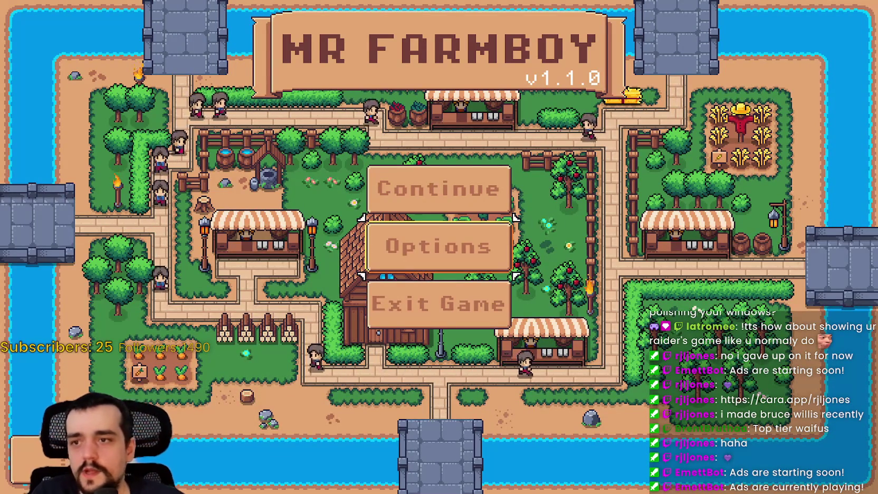
key(Return)
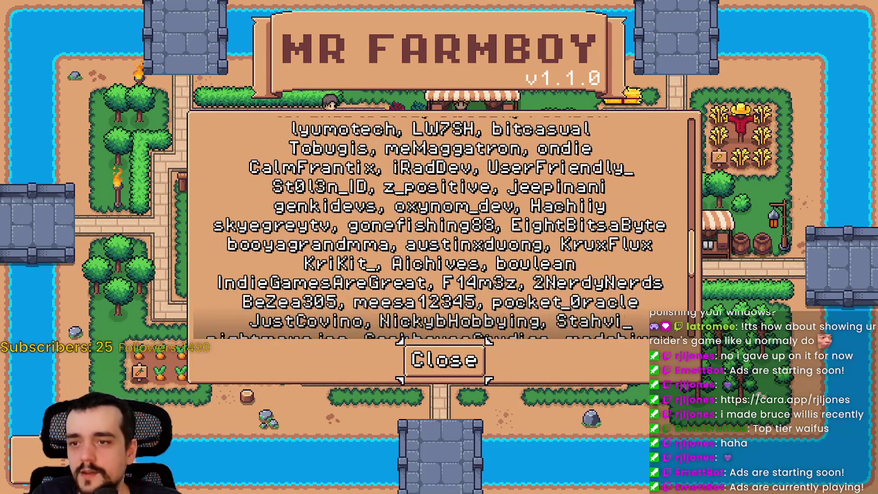
scroll(443, 227, up, 5)
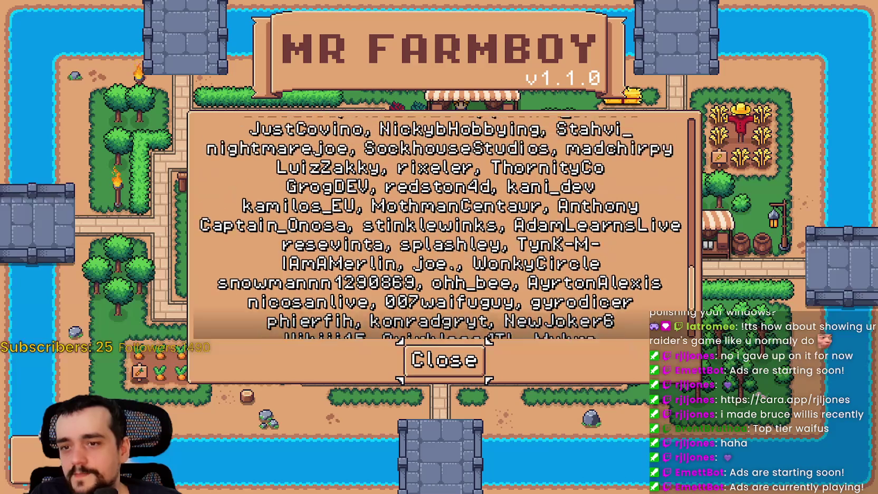
scroll(439, 227, up, 2)
scroll(439, 227, up, 15)
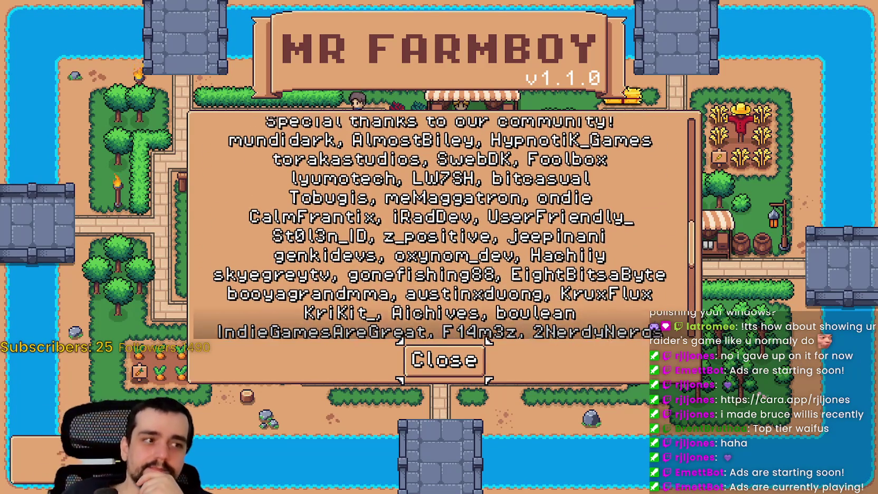
scroll(439, 227, down, 5)
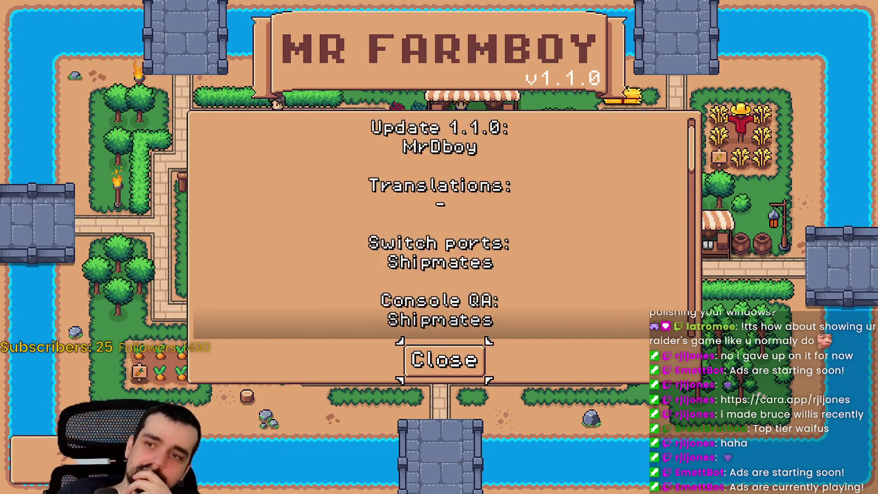
key(Return)
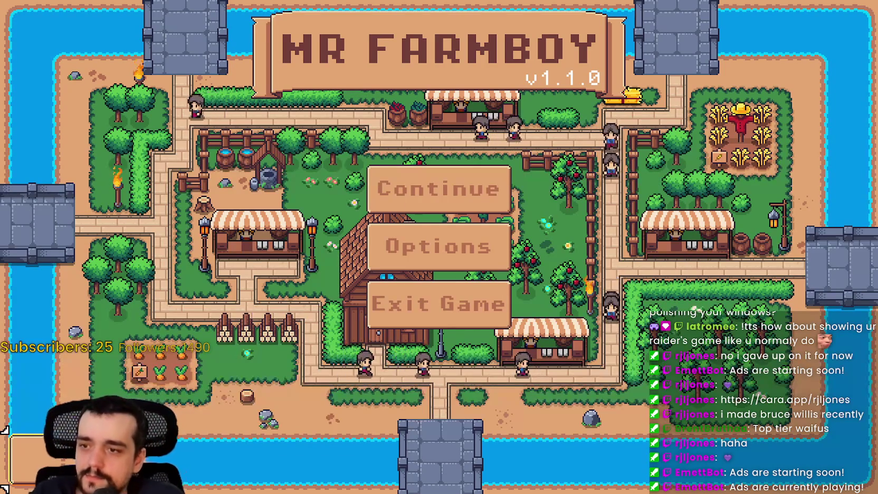
Repeatedly open the Select Save Game list from Continue by keyboard and cancel it
key(Up)
key(Return)
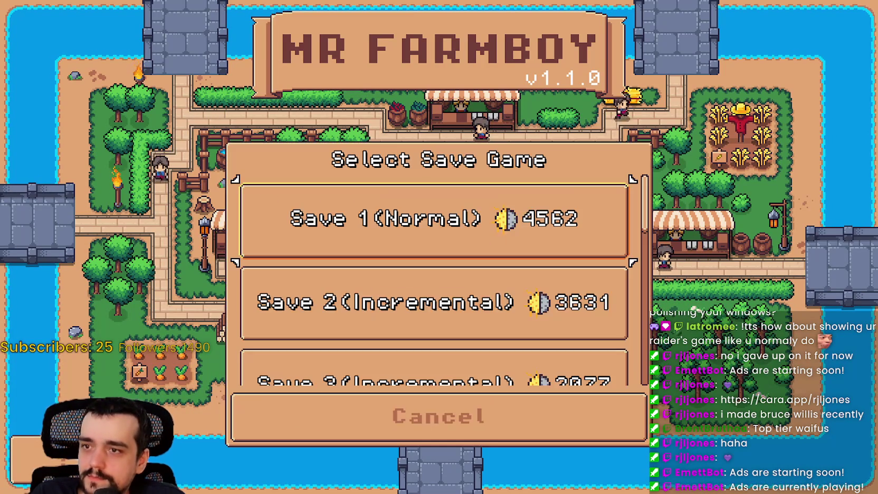
key(Escape)
key(Return)
key(Escape)
key(Return)
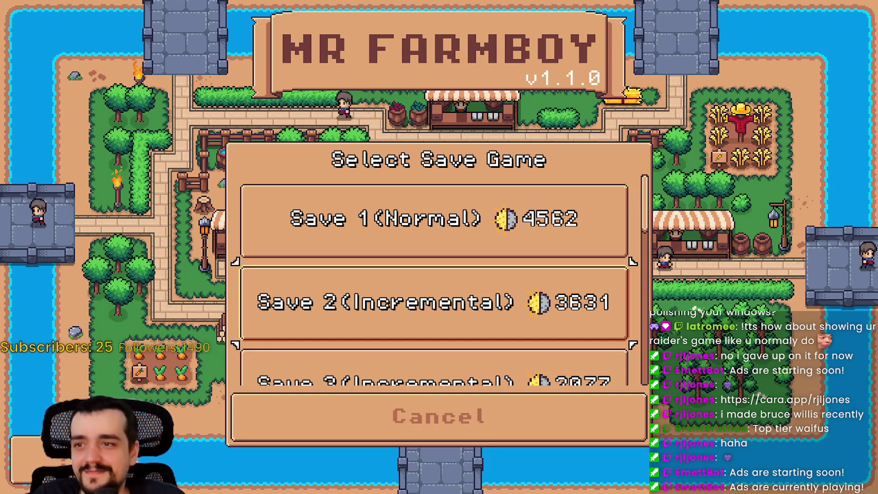
key(Down)
key(Down)
key(Down)
key(Down)
key(Down)
key(Down)
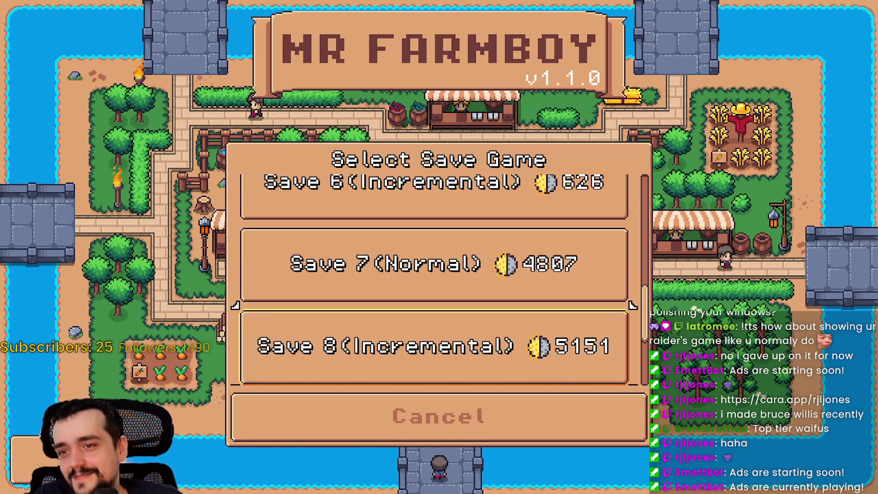
key(Return)
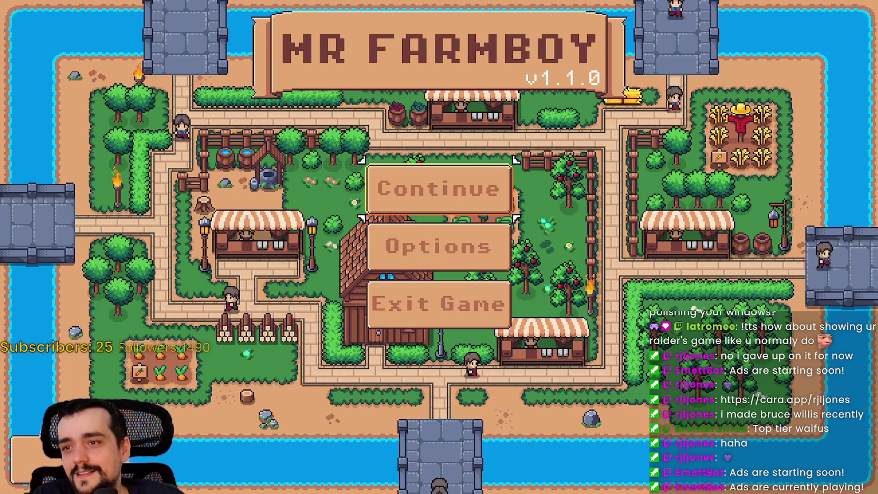
Reopen the save list and arrow up and down between Save 1 and Save 10
key(Return)
key(Down)
key(Down)
key(Down)
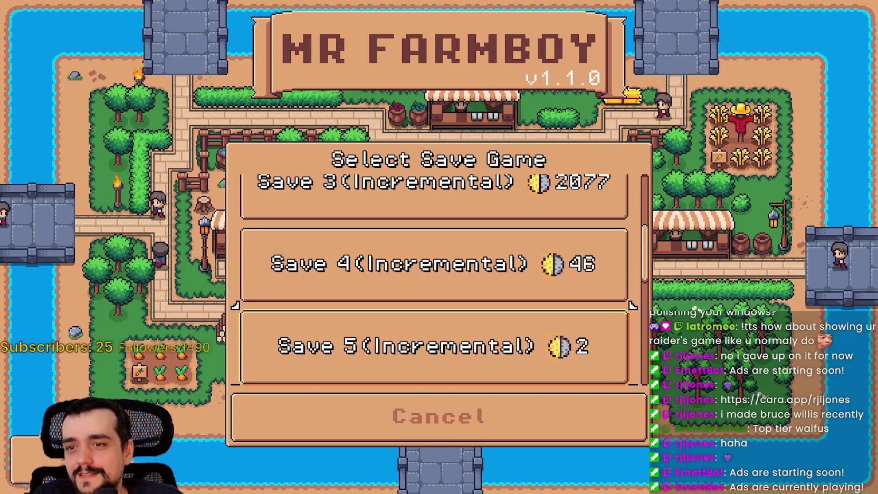
key(Up)
key(Up)
key(Up)
key(Up)
key(Up)
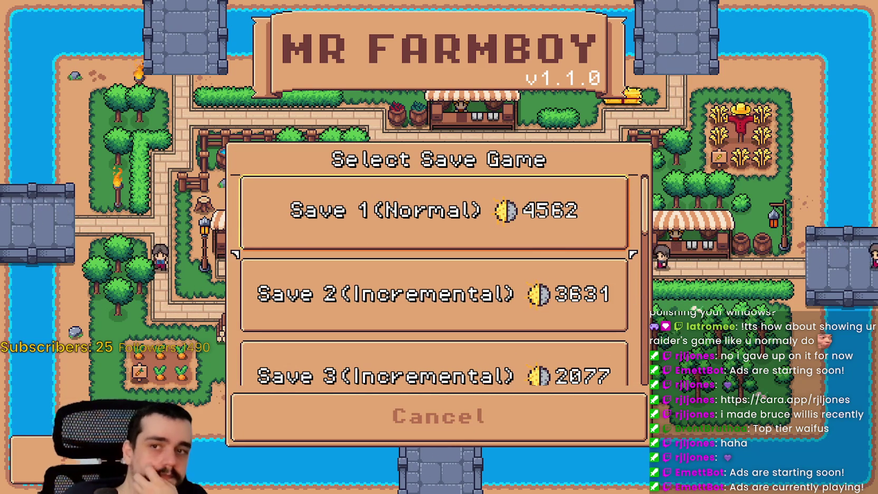
key(Down)
key(Up)
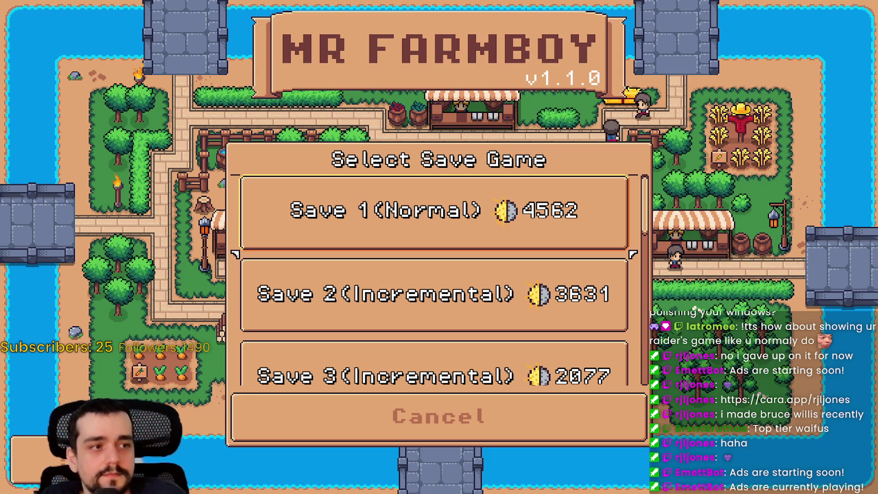
key(Down)
key(Down)
key(Down)
key(Down)
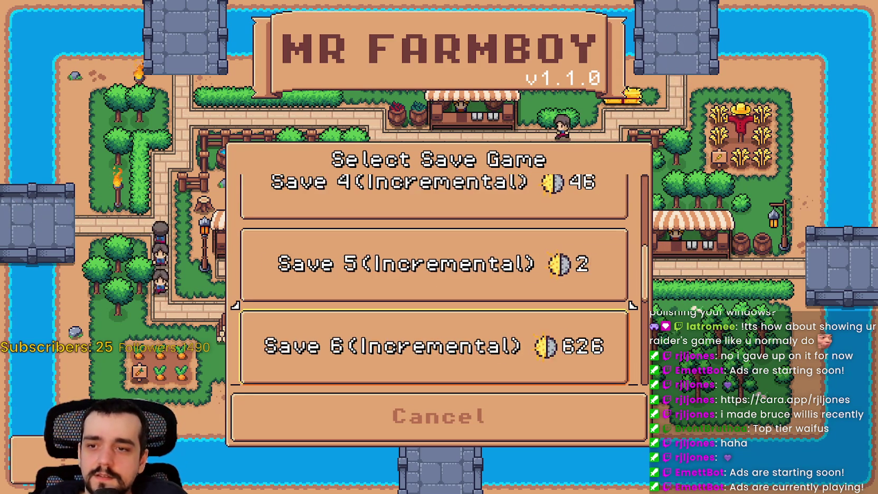
key(Down)
key(Up)
key(Up)
key(Up)
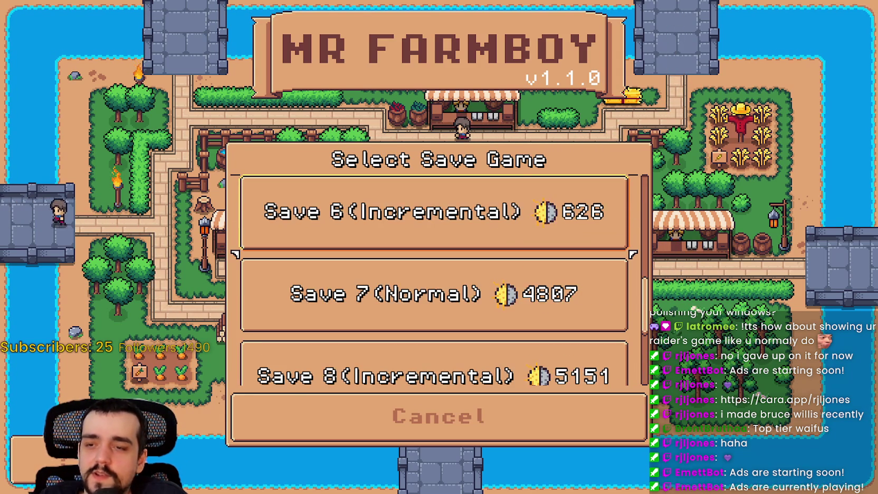
Keep arrowing through Saves 1–9, cancel the list with Escape, and open the credits
key(Up)
key(Up)
key(Up)
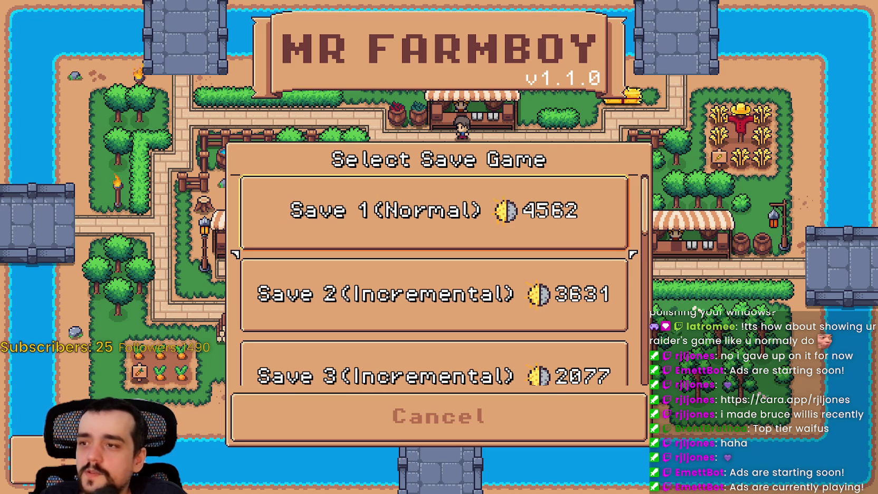
key(Down)
key(Down)
key(Down)
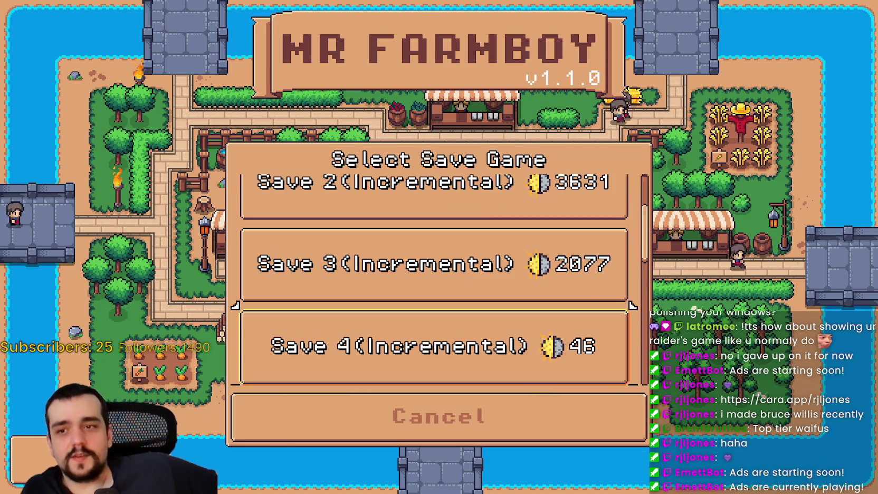
key(Down)
key(Down)
key(Up)
key(Up)
key(Up)
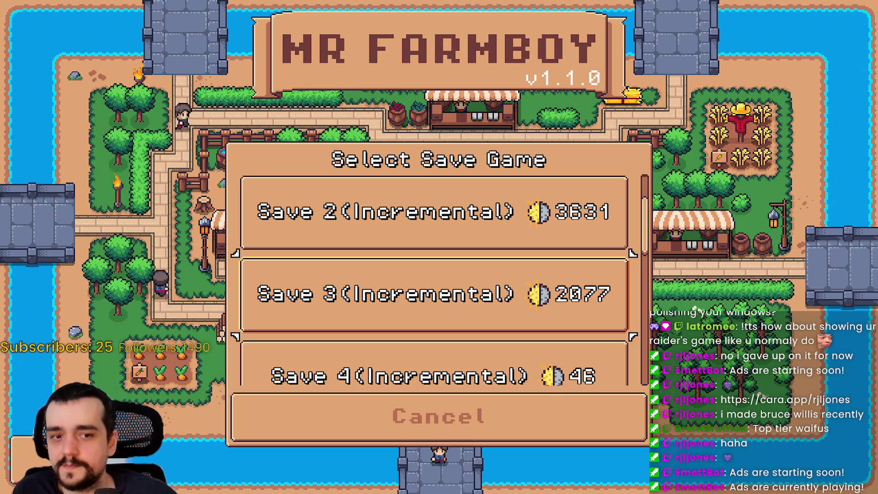
key(Up)
key(Down)
key(Down)
key(Down)
key(Down)
key(Down)
key(Down)
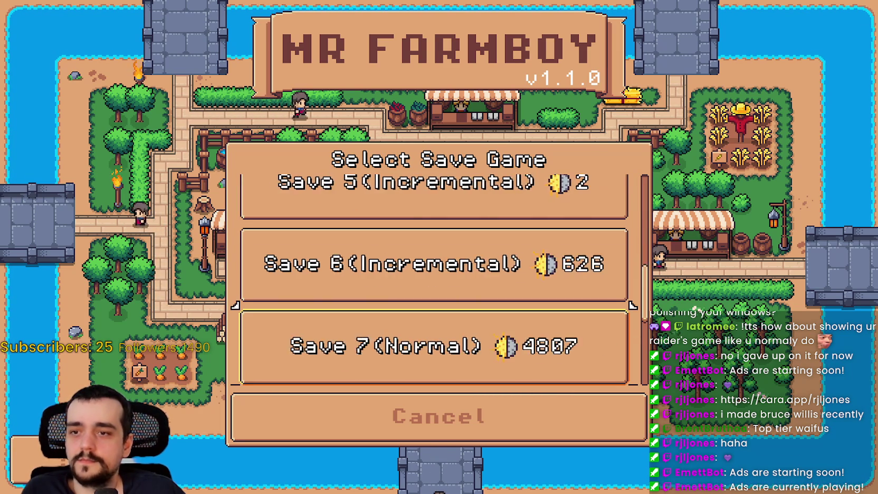
key(Down)
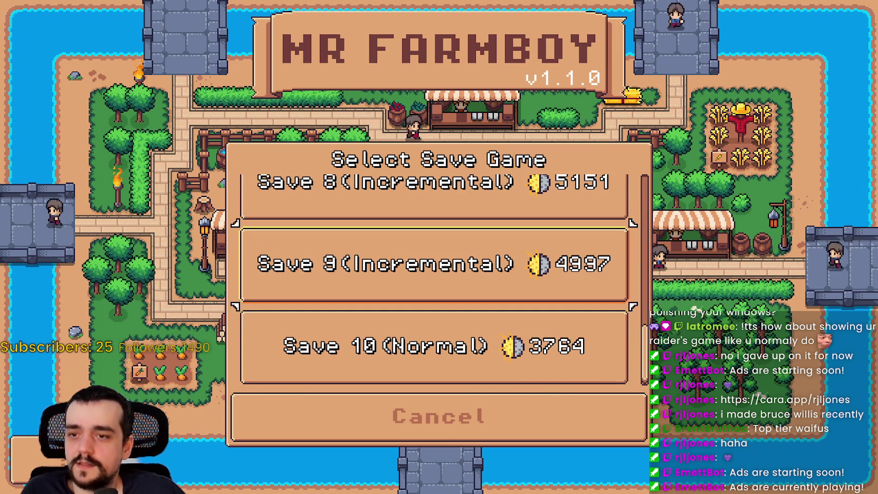
key(Escape)
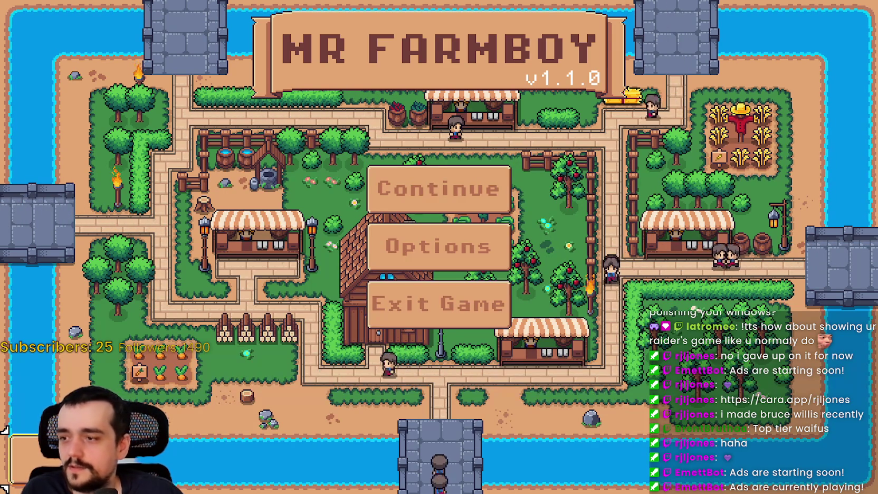
key(Return)
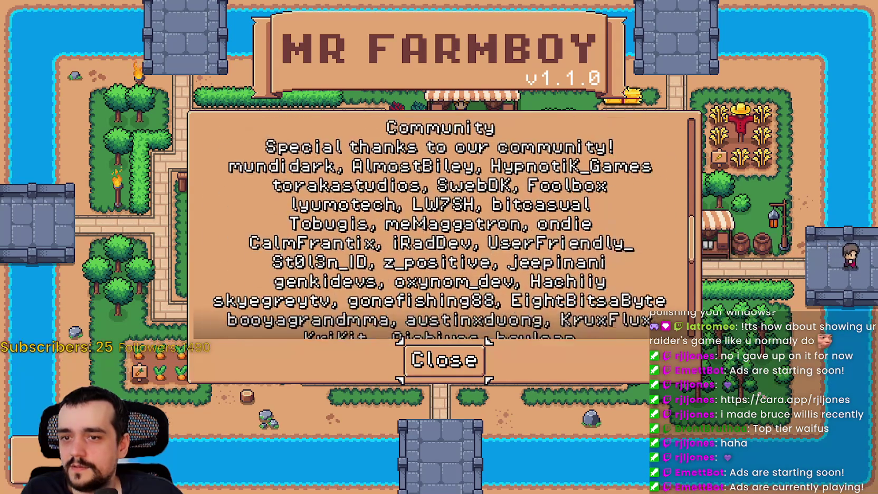
Close the credits, open the save list from Continue, then close it again
key(Return)
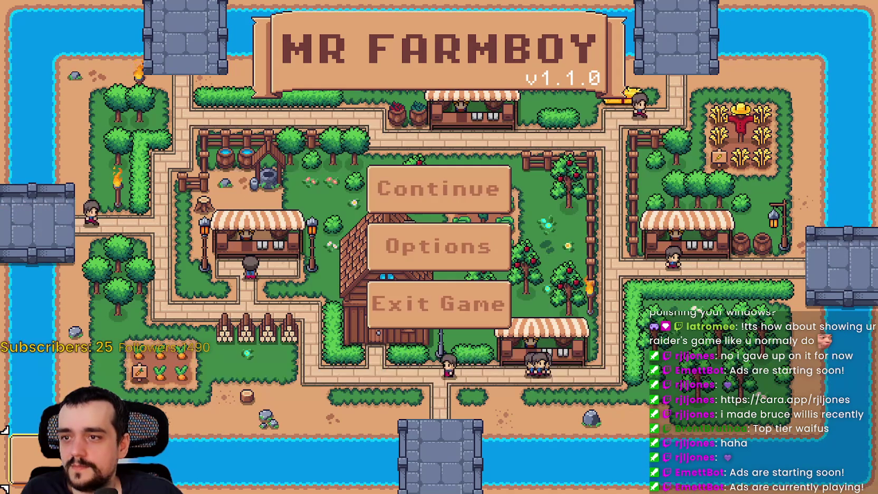
key(Up)
key(Up)
key(Return)
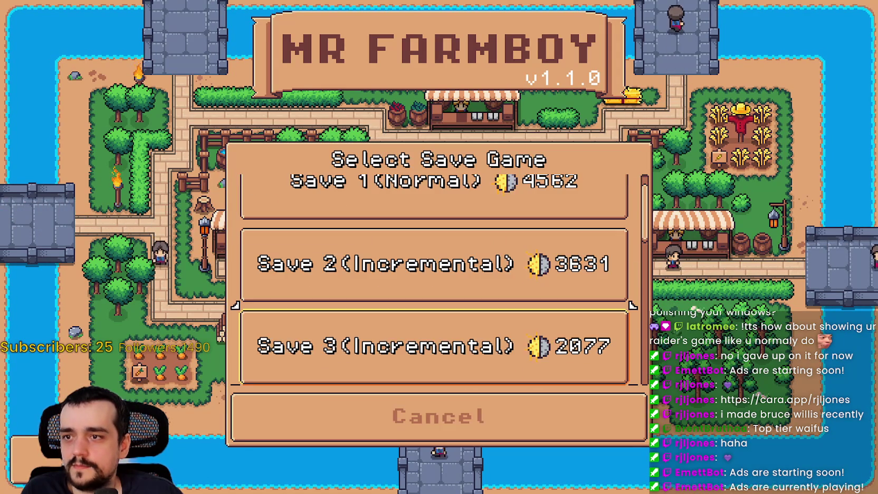
key(Down)
key(Down)
key(Down)
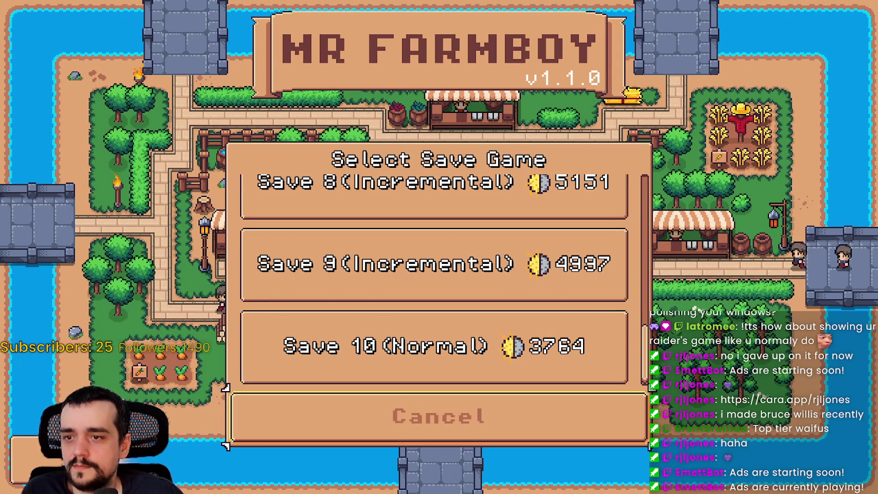
key(Return)
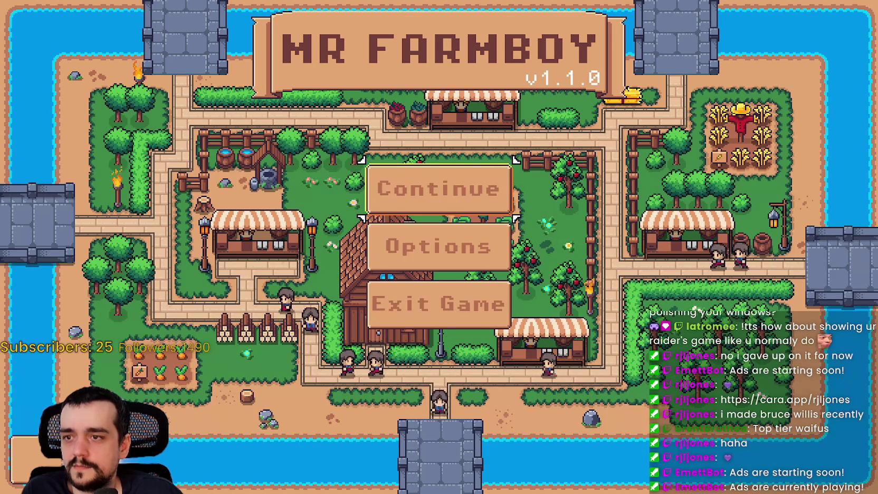
Reopen the save list, arrow down to Save 10 and past it, then close it
key(Return)
key(Down)
key(Down)
key(Down)
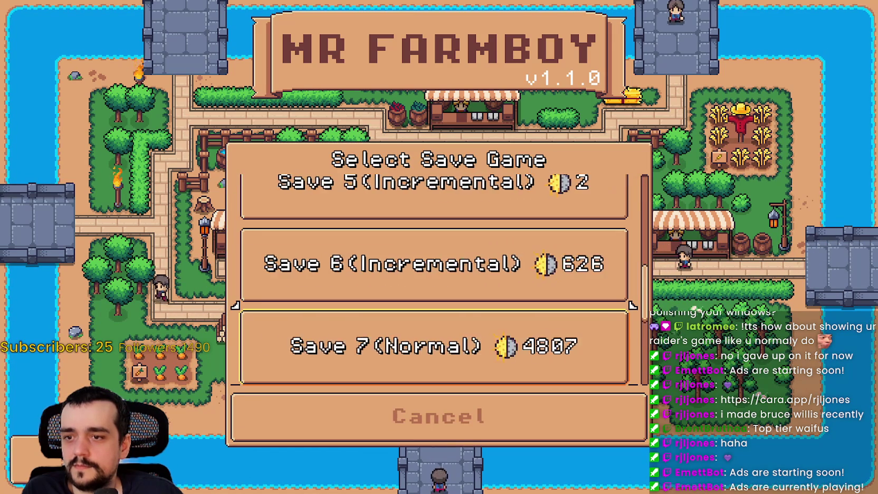
key(Down)
key(Up)
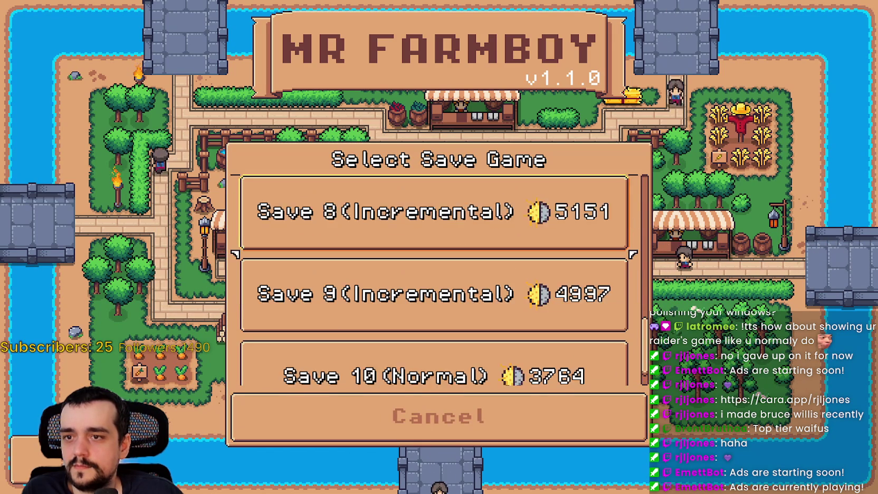
key(Down)
key(Down)
key(Return)
Reopen the save list and expand Save 1 to show Load and Delete
key(Down)
key(Up)
key(Return)
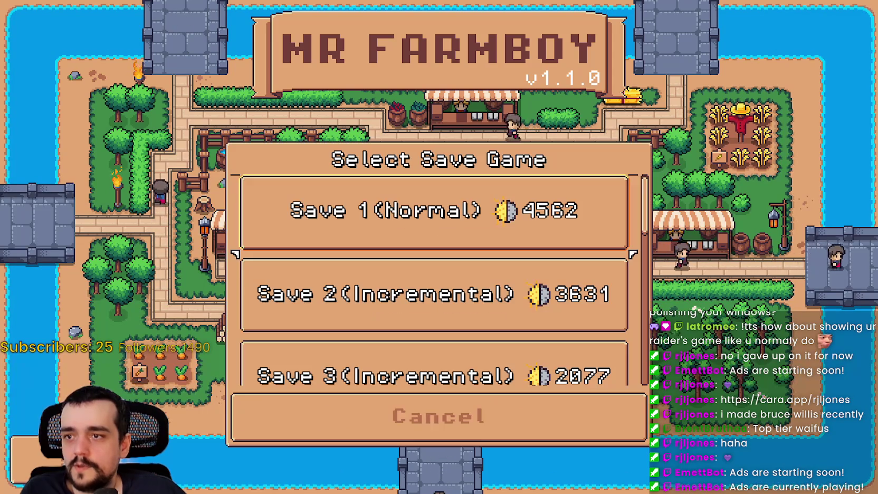
key(Return)
key(Escape)
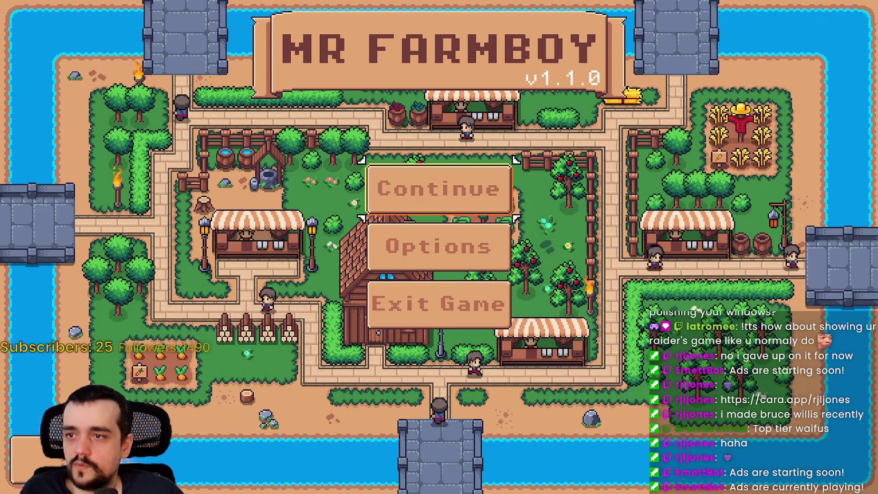
key(Return)
key(Down)
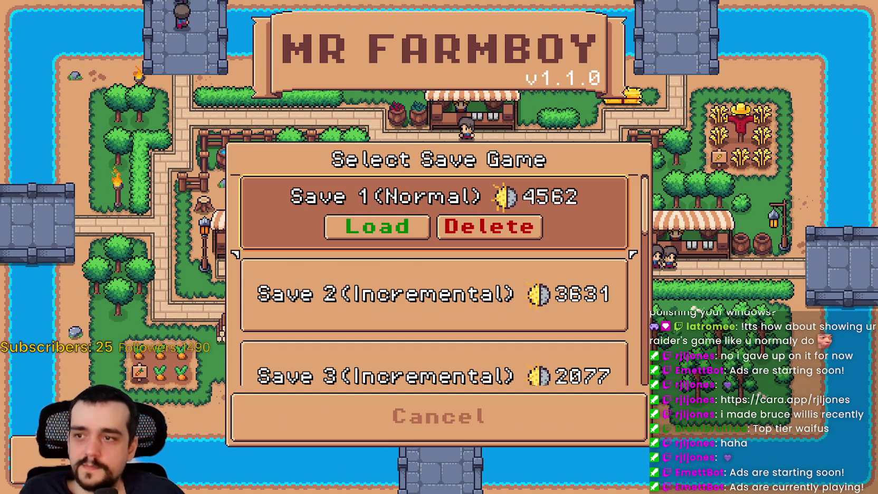
Arrow through the saves and settle focus on Save 10
key(Down)
key(Down)
key(Down)
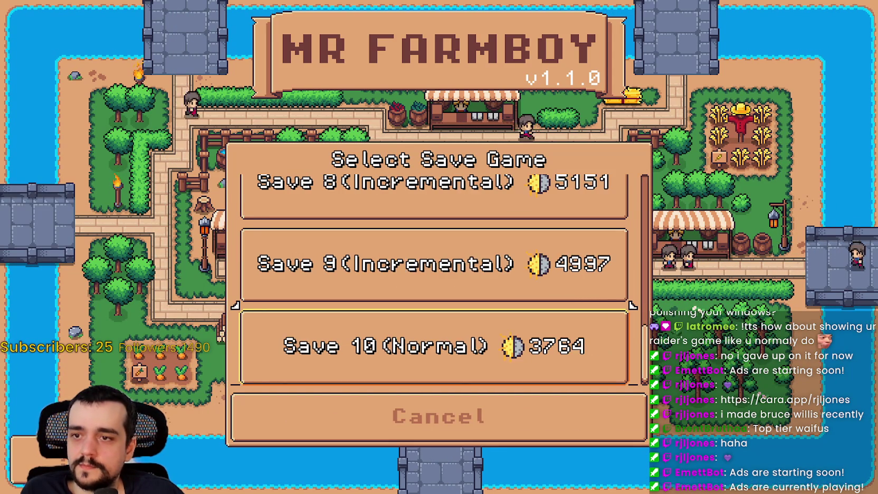
key(Up)
key(Up)
key(Up)
key(Down)
key(Down)
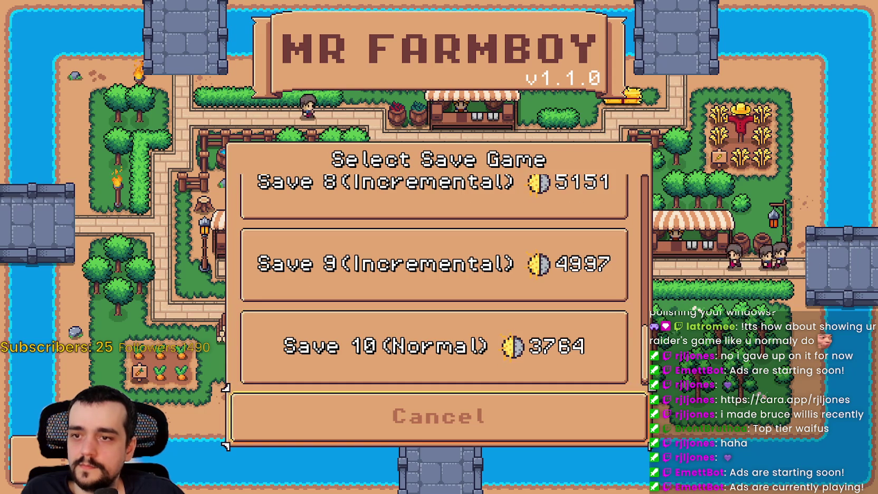
key(Up)
key(Up)
key(Down)
key(Down)
key(Down)
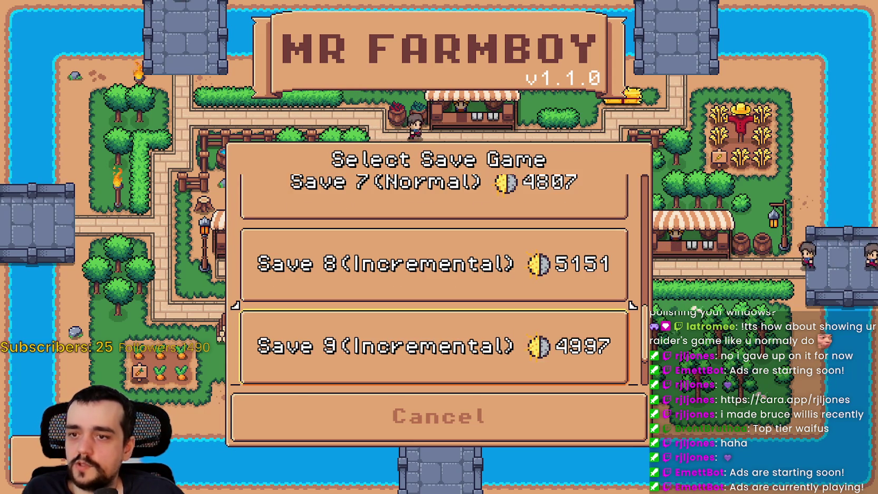
key(Up)
Expand Save 10 and choose Delete to raise the delete confirmation
key(Return)
key(Right)
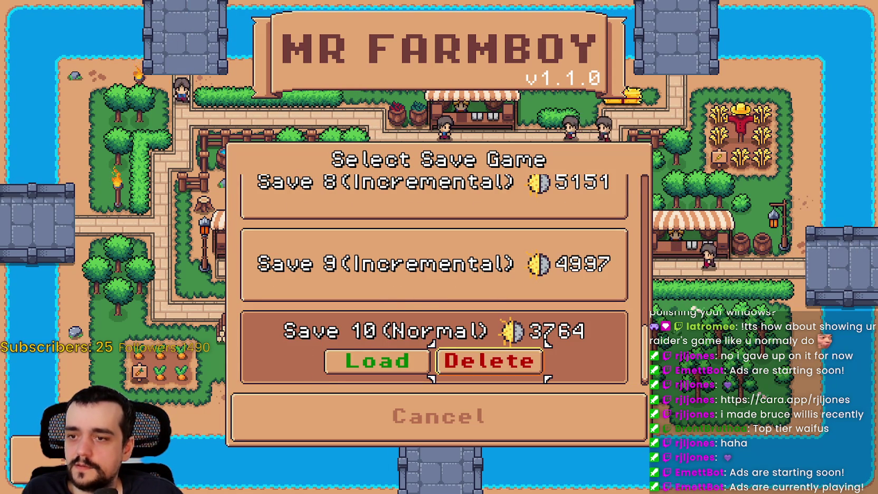
key(Return)
key(Escape)
Test focus behind the confirmation, then cancel the delete and close the save list
key(Return)
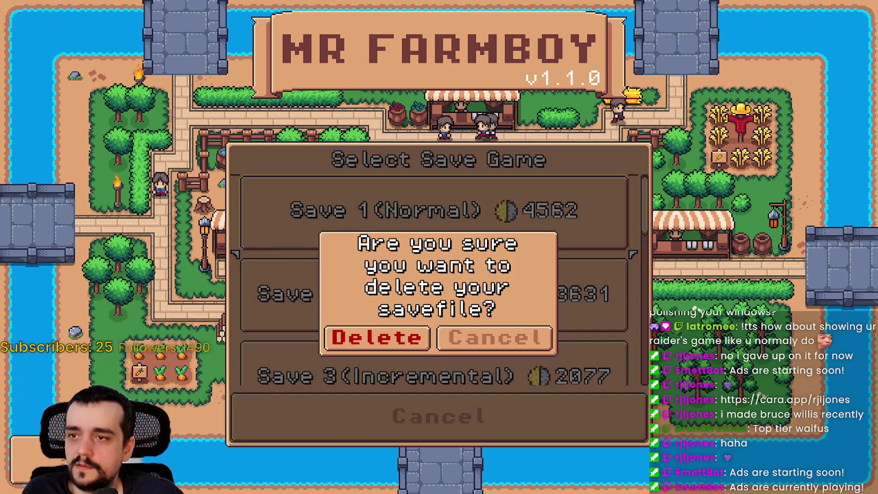
key(Down)
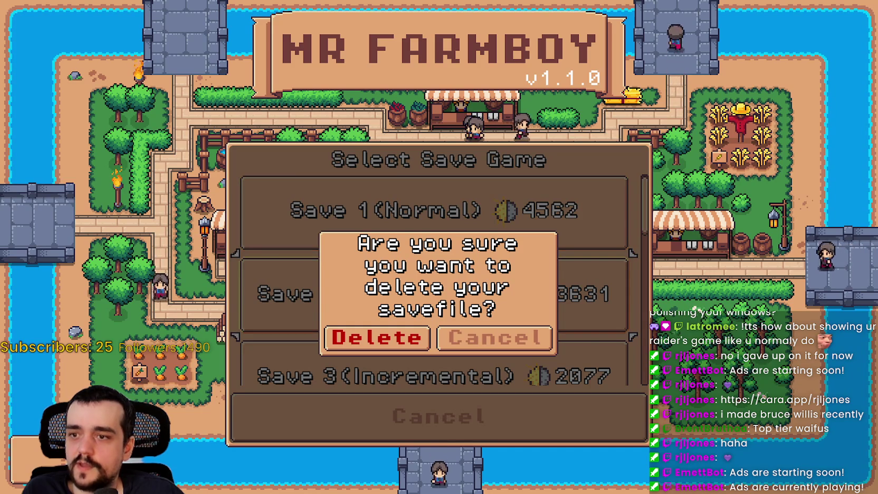
key(Down)
key(Down)
key(Down)
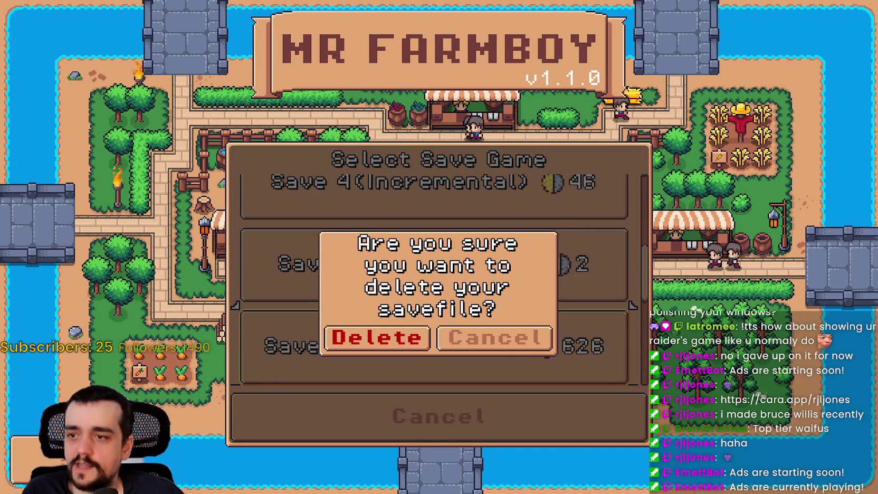
key(Down)
key(Down)
key(Down)
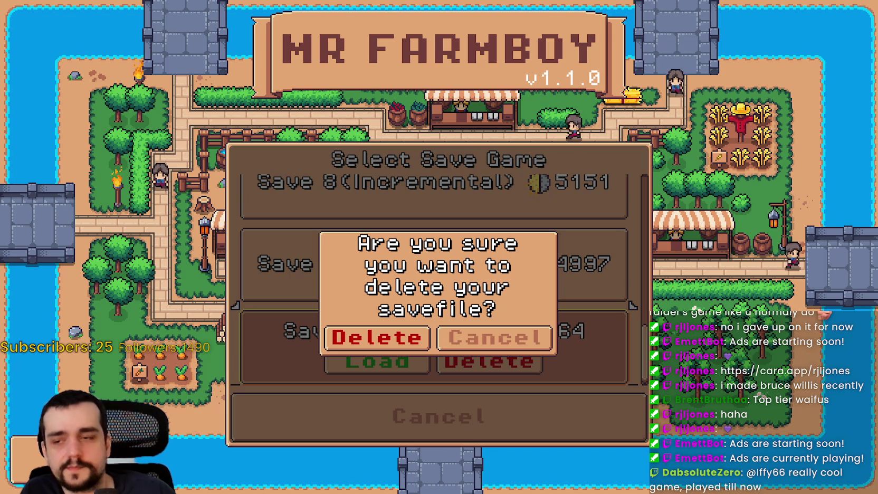
click(385, 430)
click(385, 431)
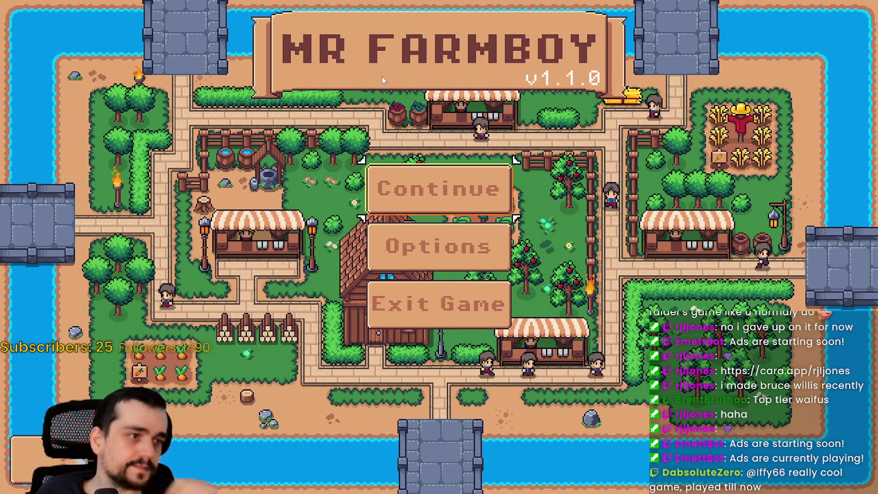
Scroll the save list to Save 10, request Delete, cancel, then bring the confirmation back
click(454, 193)
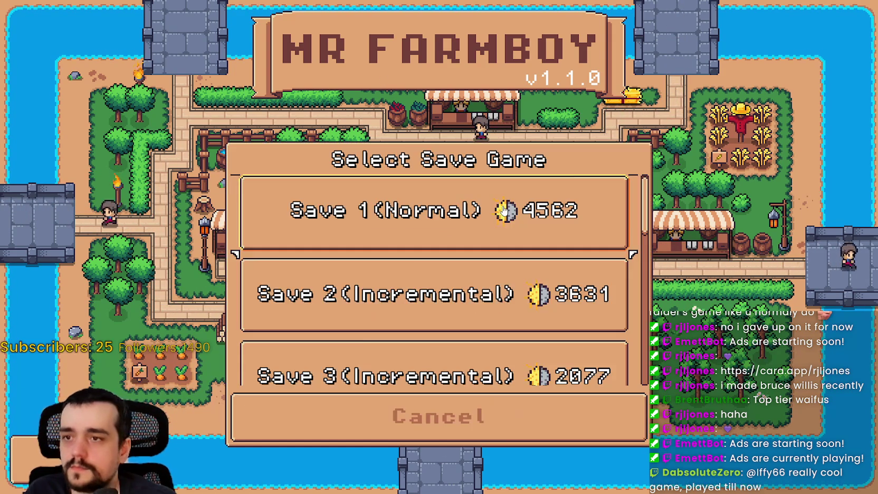
scroll(500, 284, down, 2)
scroll(528, 327, down, 5)
click(561, 365)
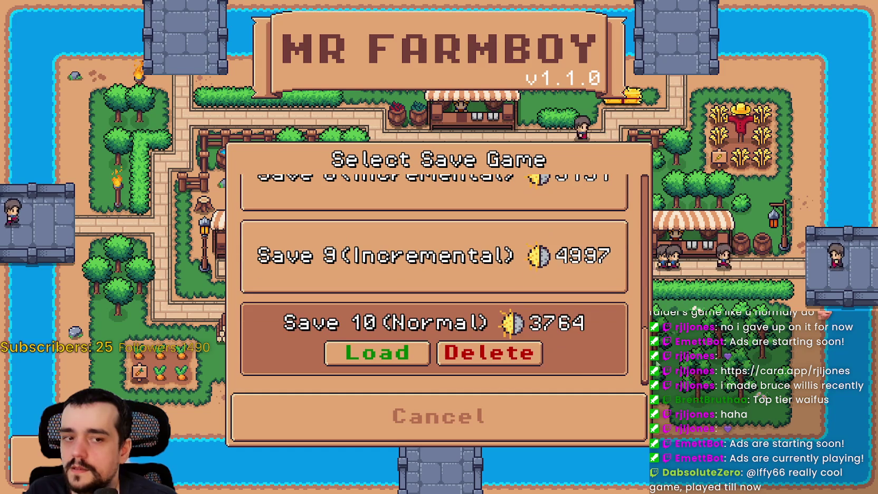
click(528, 357)
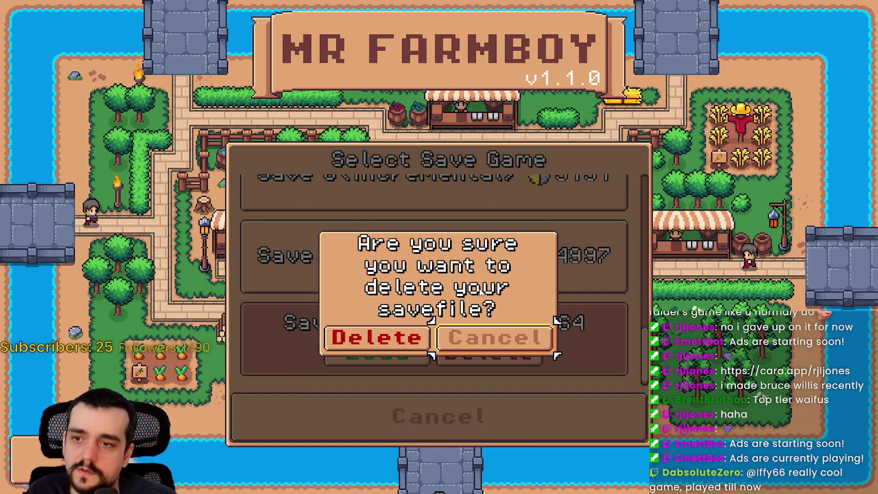
key(Return)
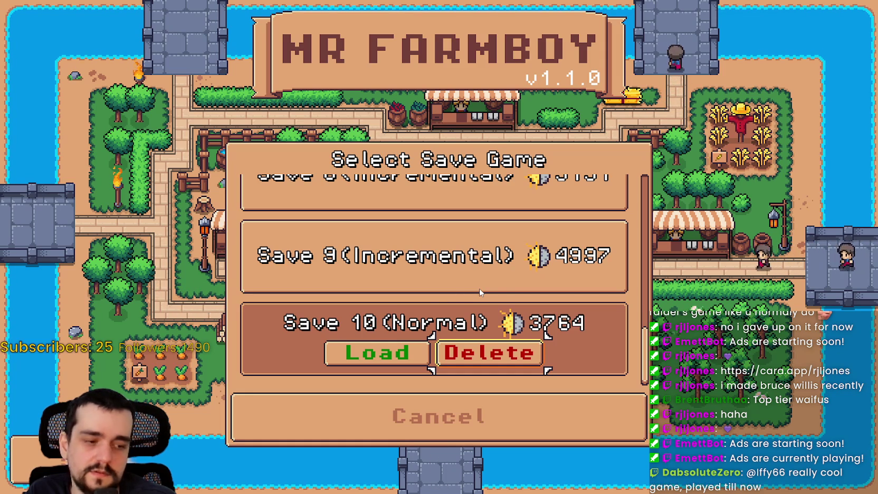
key(Return)
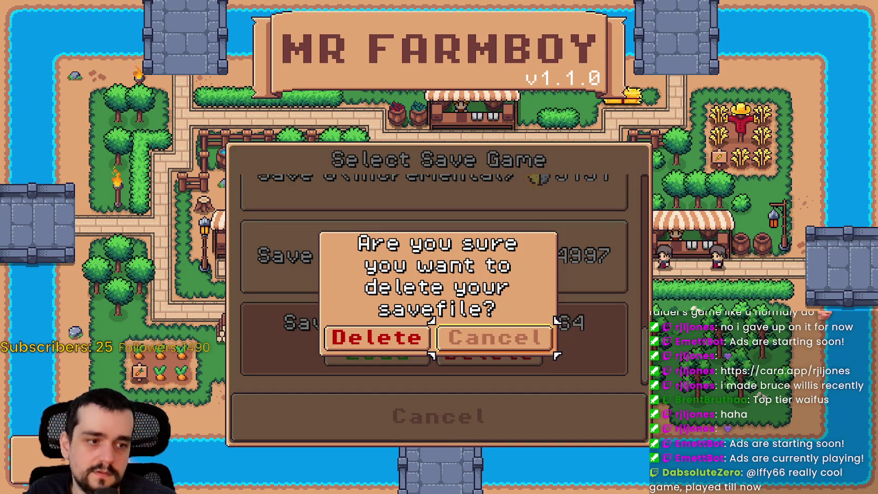
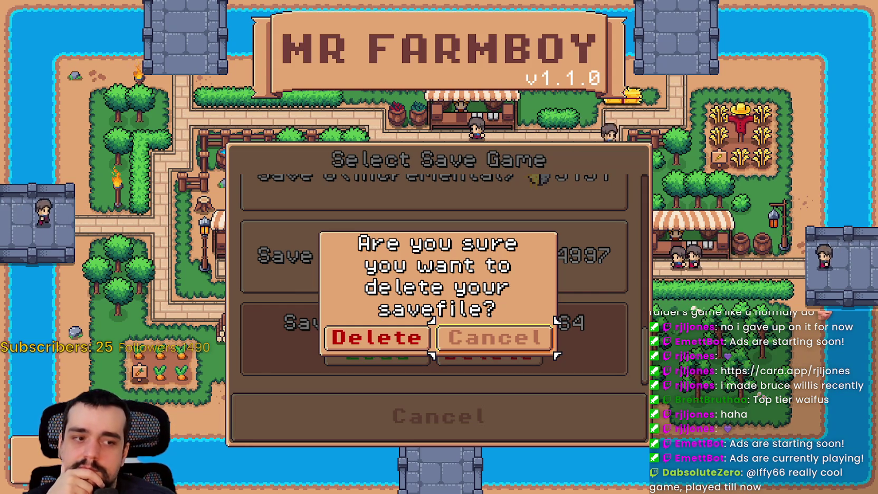
Alt+Tab out of Mr Farmboy back to the Godot editor showing continue_reminder.gd
key(alt+Tab)
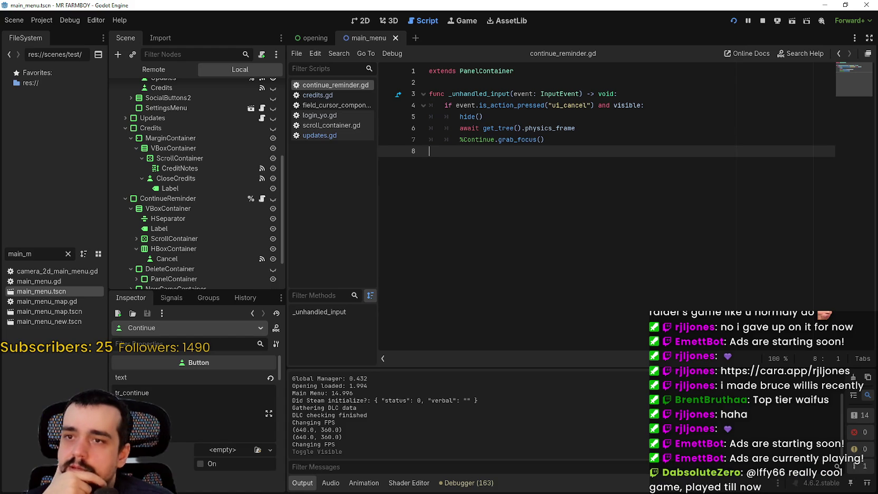
Review the ui_cancel if-block in continue_reminder.gd's _unhandled_input
click(537, 128)
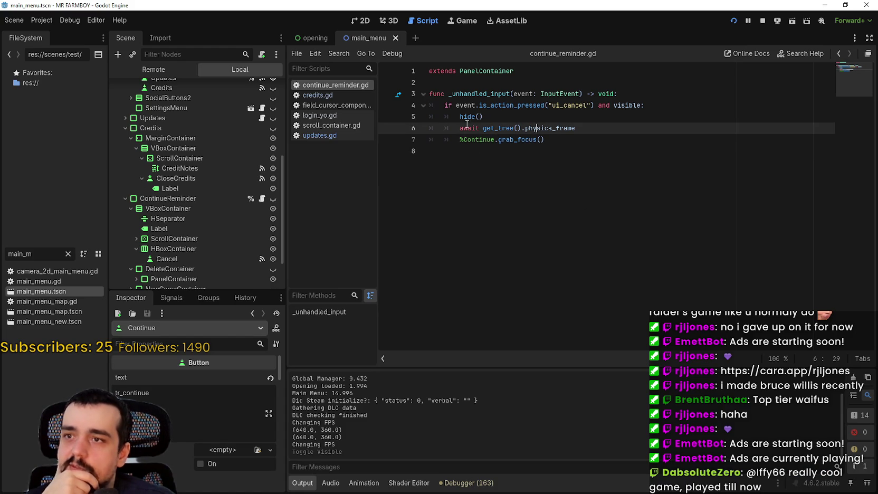
drag(555, 146, 414, 100)
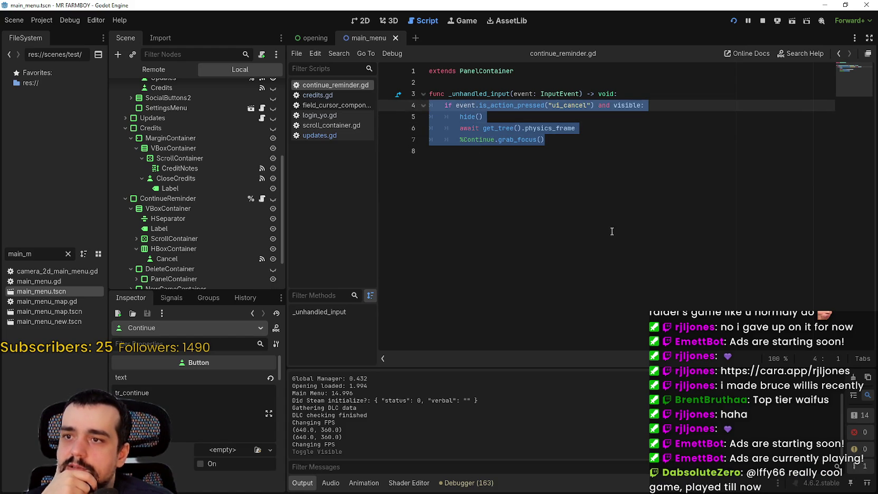
click(613, 209)
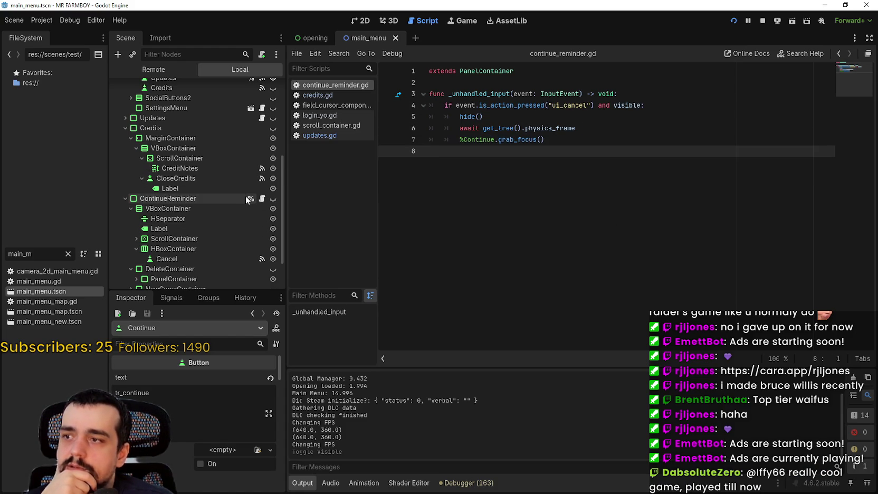
scroll(227, 253, down, 3)
scroll(217, 238, up, 5)
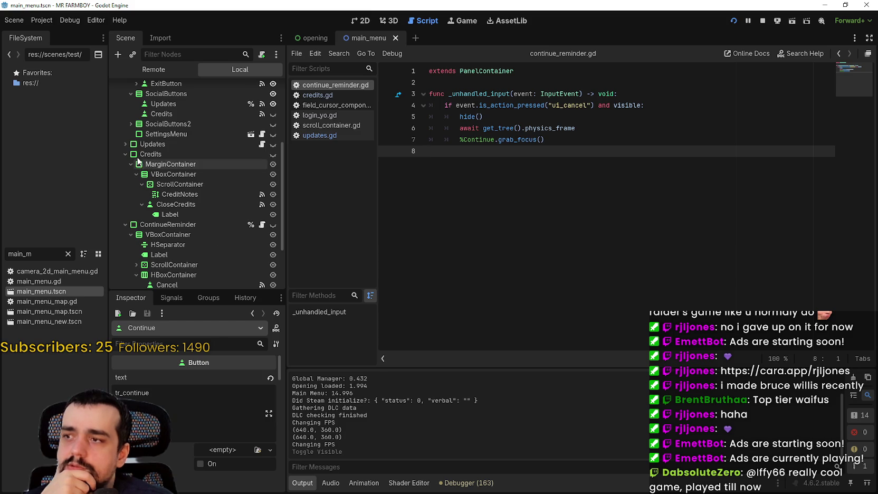
scroll(132, 169, up, 2)
Collapse Credits and ResourcesStillLoading in the Scene dock, then insert an empty line 4 below the signature
click(125, 180)
scroll(174, 213, up, 2)
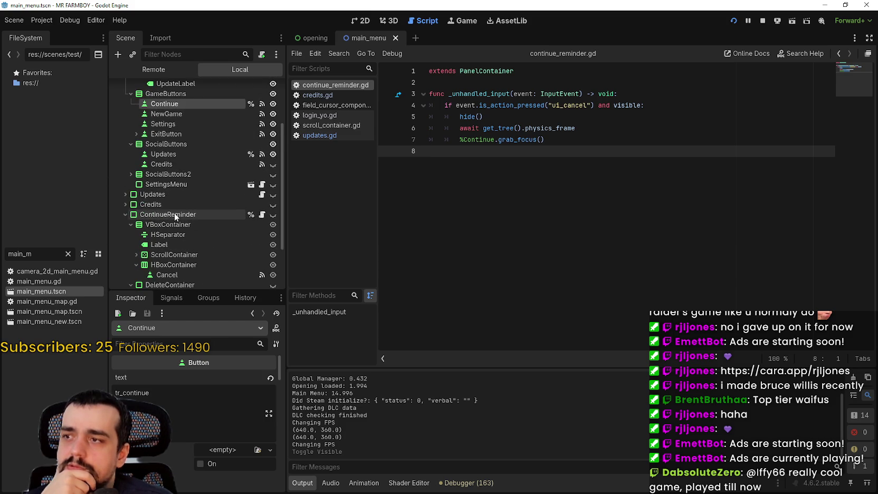
scroll(124, 182, down, 3)
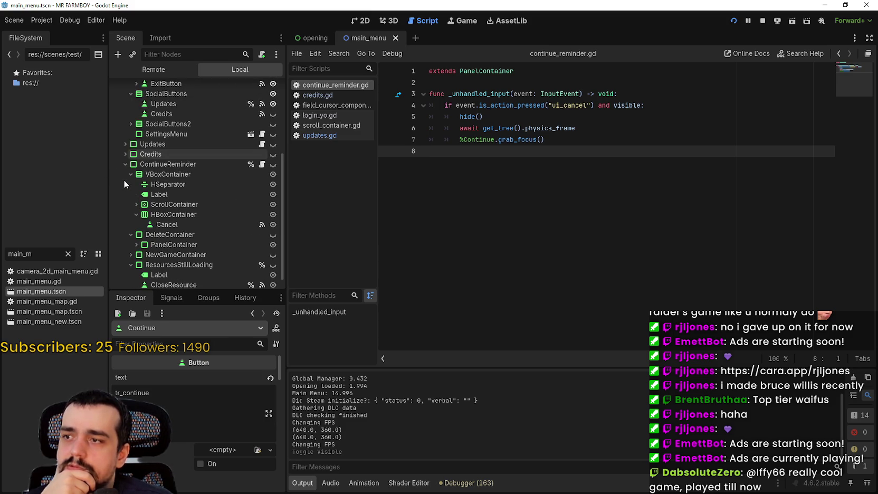
scroll(120, 151, down, 1)
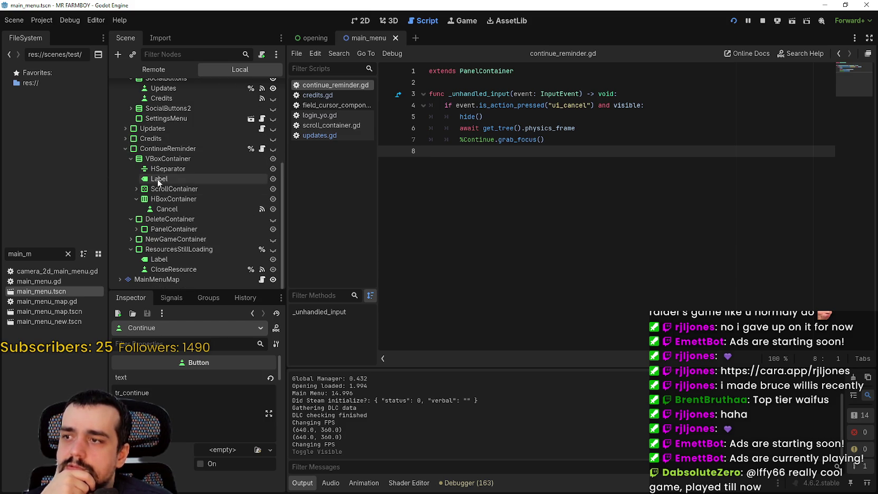
click(161, 150)
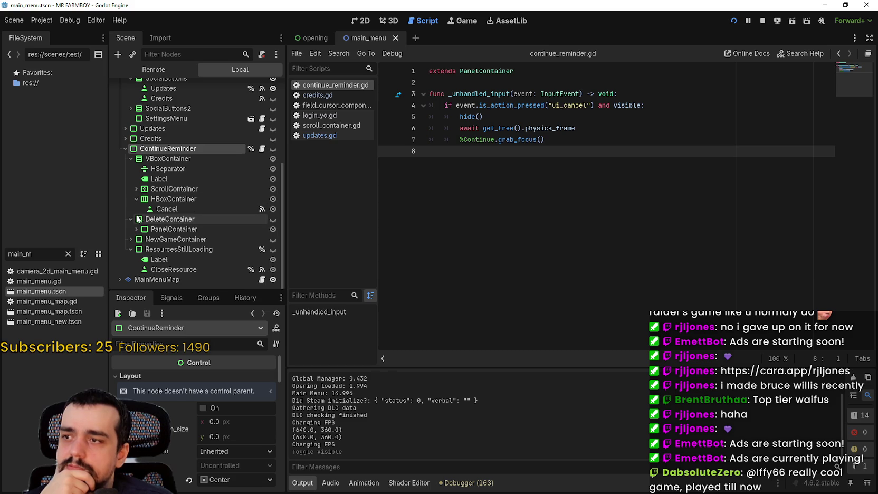
click(130, 250)
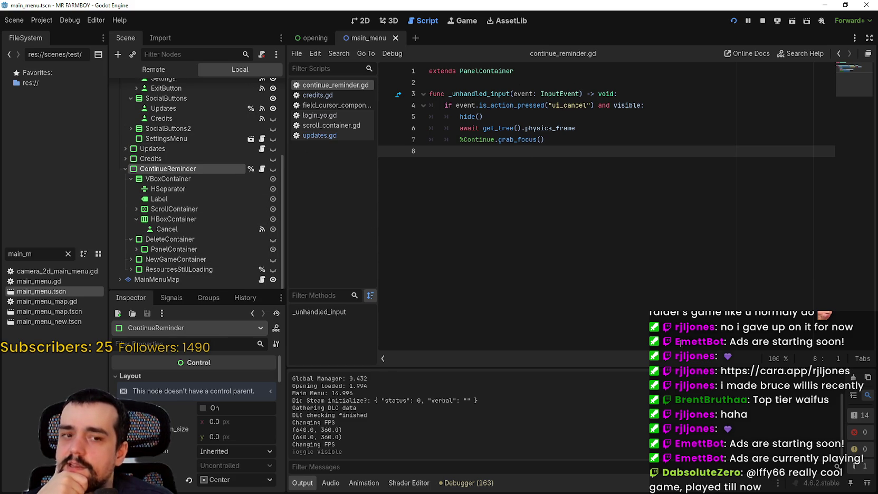
click(680, 97)
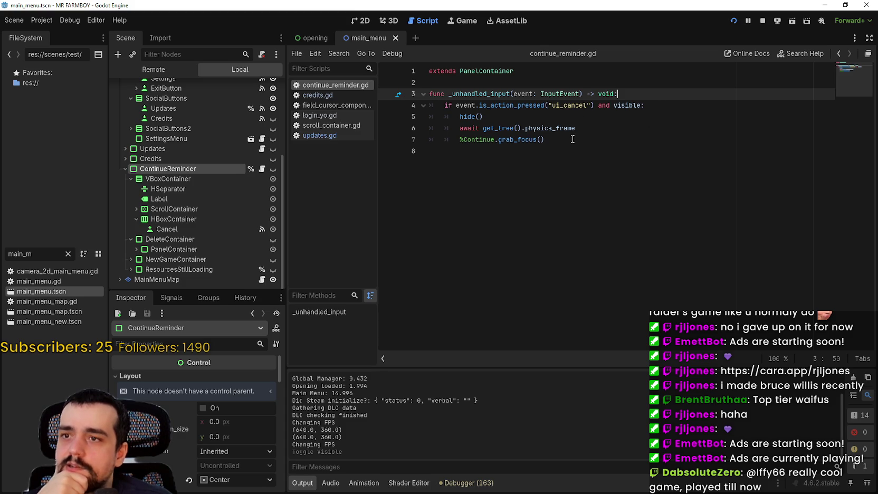
key(Return)
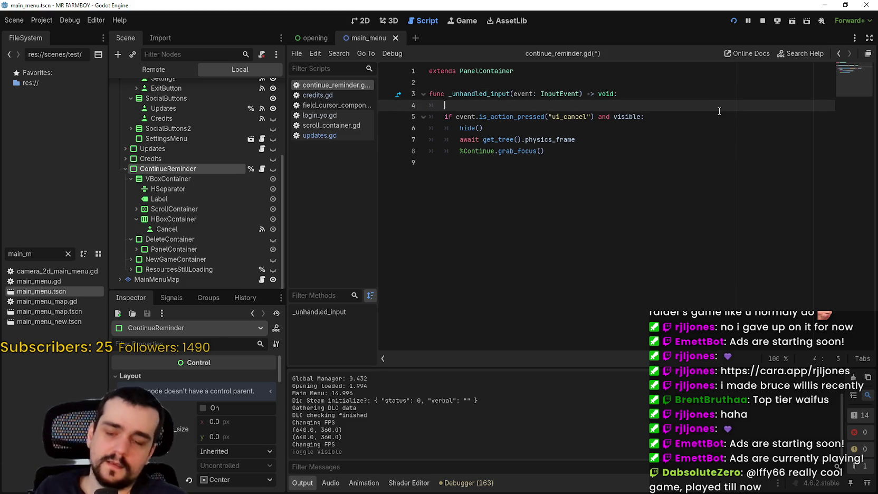
Paste a copy of the ui_cancel if check and its hide() onto line 4
drag(491, 132, 435, 120)
key(ctrl+c)
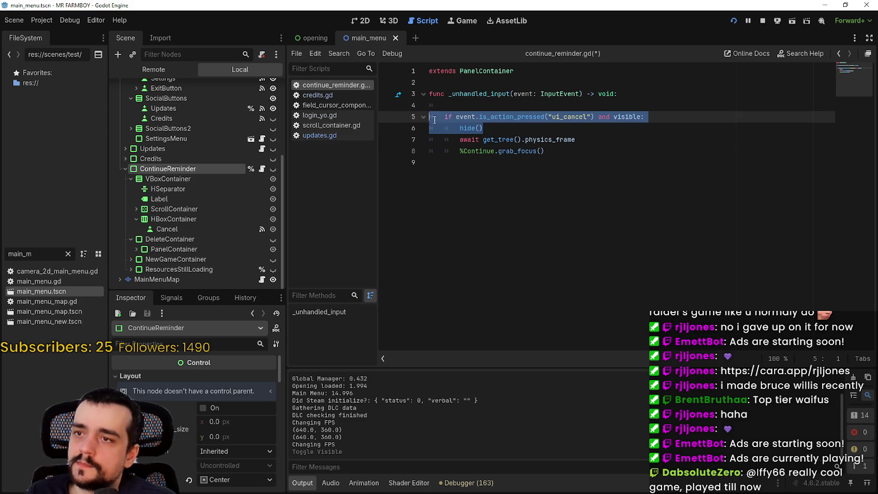
click(462, 105)
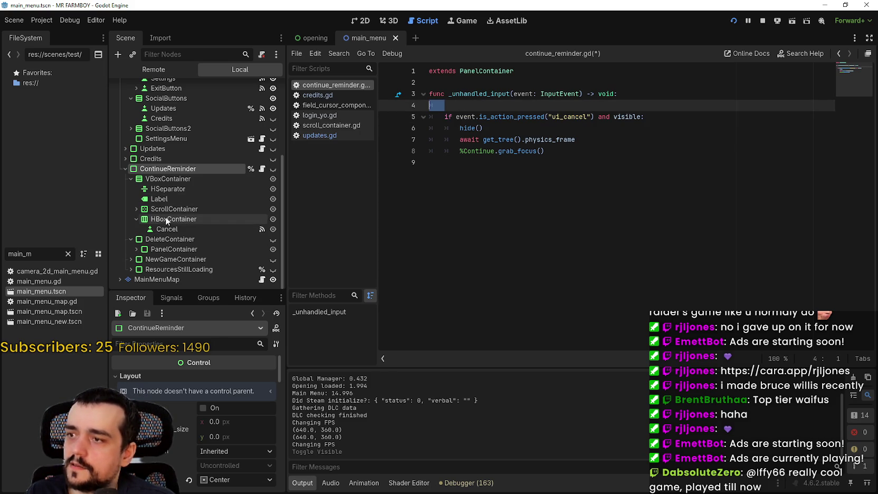
key(ctrl+v)
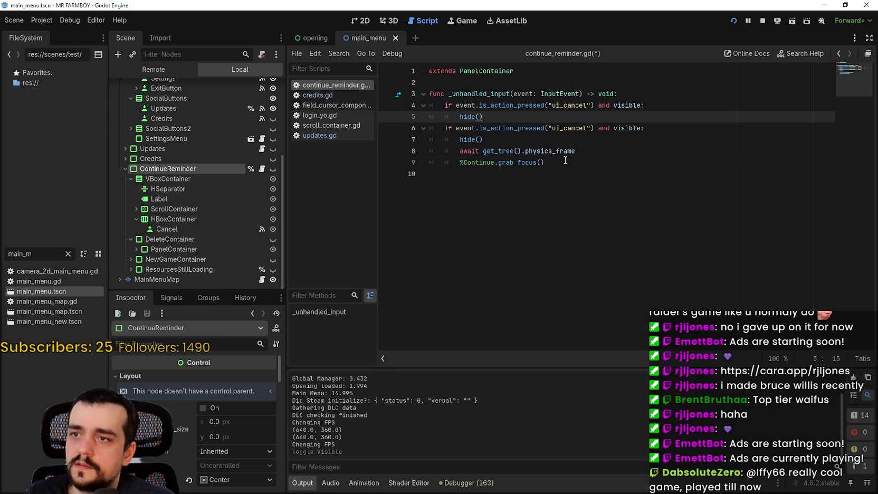
key(Return)
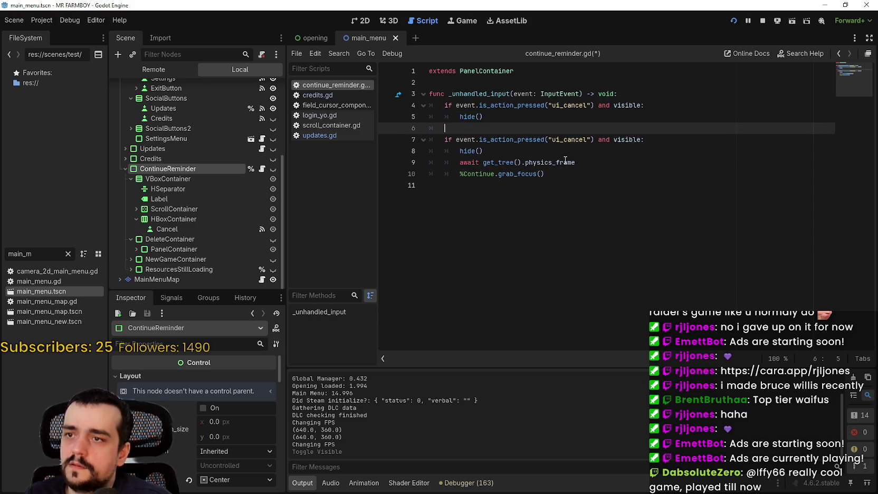
Turn the original ui_cancel if into an elif and remove the blank line between branches
click(447, 140)
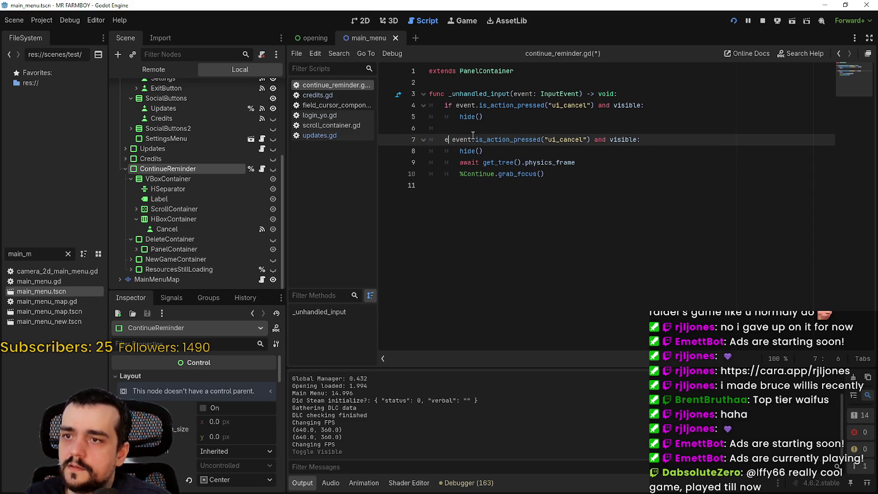
text(el)
click(474, 136)
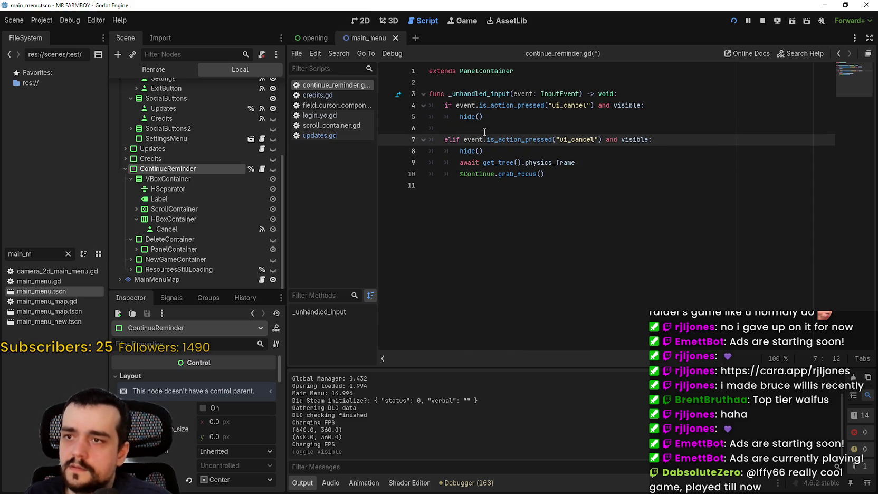
click(544, 125)
key(BackSpace)
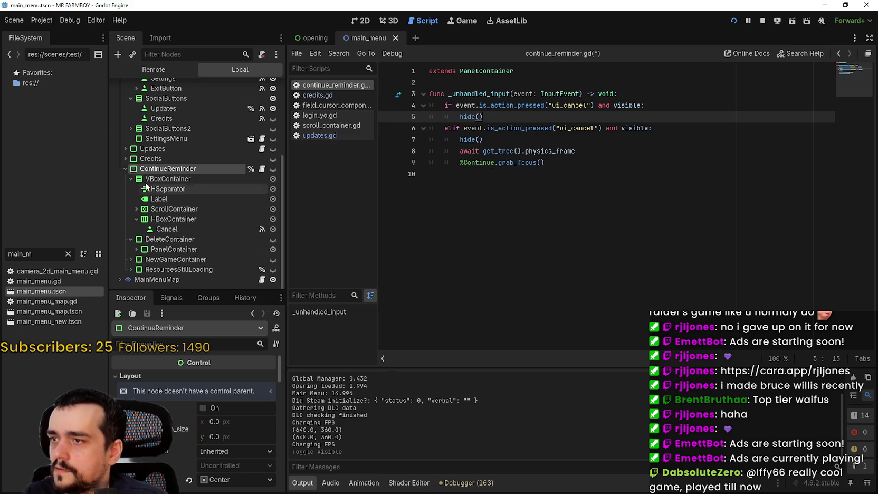
click(171, 249)
right_click(201, 240)
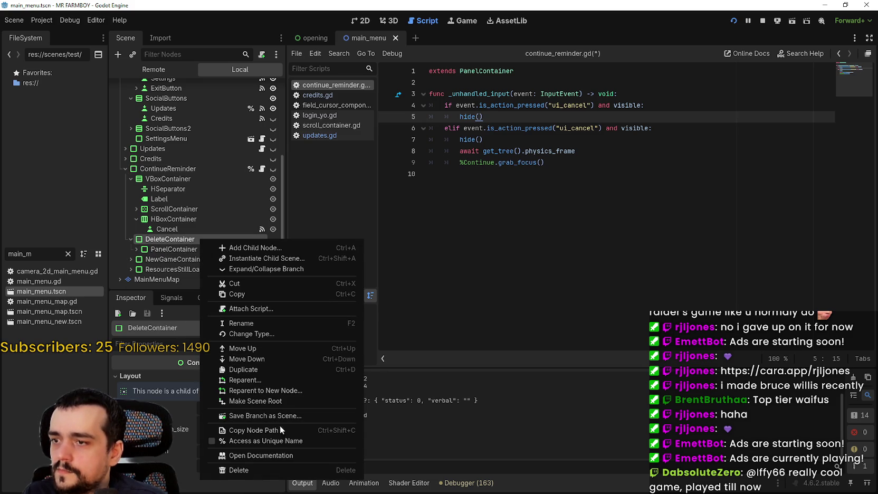
Make DeleteContainer accessible as a unique name and insert %DeleteContainer into the first branch
click(273, 442)
mouse_move(199, 242)
mouse_down()
mouse_move(527, 128)
mouse_move(376, 174)
mouse_move(208, 253)
mouse_move(202, 239)
mouse_move(203, 246)
mouse_move(466, 132)
mouse_up()
key(Return)
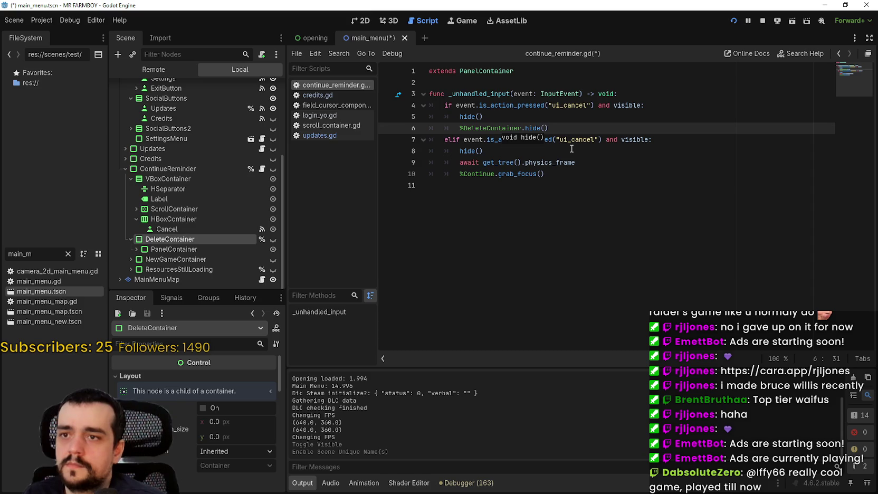
click(489, 117)
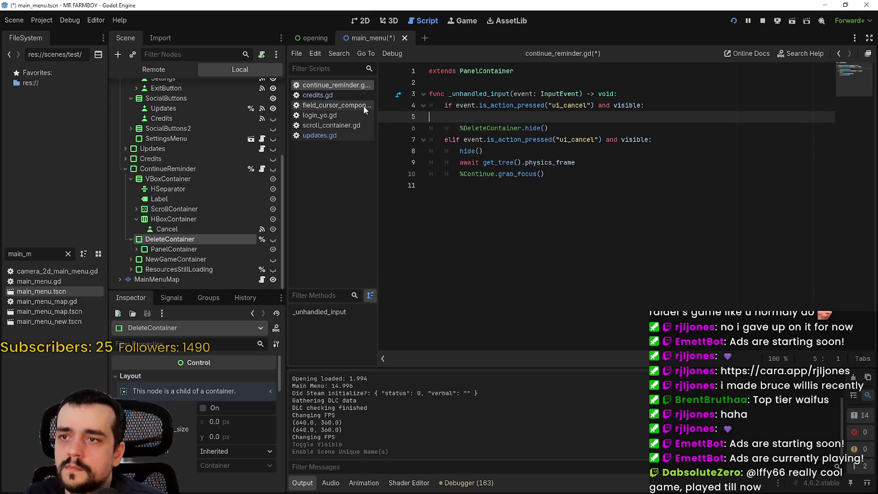
key(BackSpace)
Make the first branch check %DeleteContainer.visible before hiding it, and save the script
double_click(475, 117)
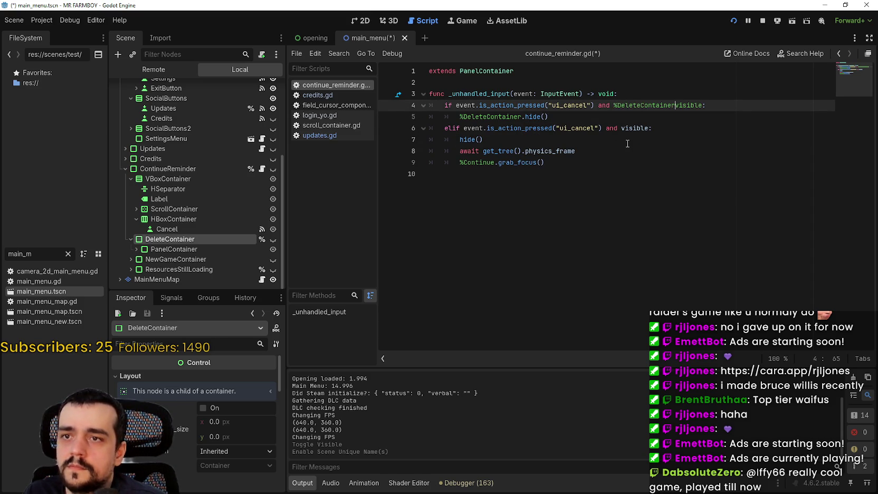
key(ctrl+s)
drag(549, 116, 414, 108)
click(583, 179)
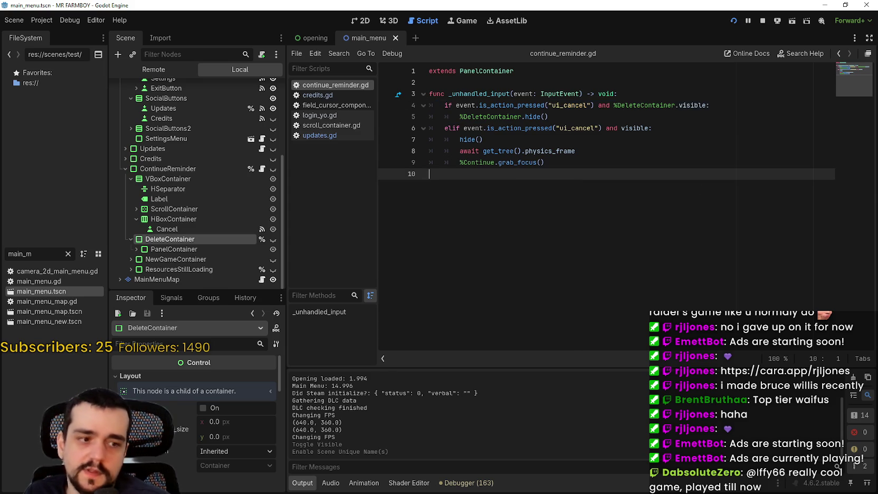
key(alt+Tab)
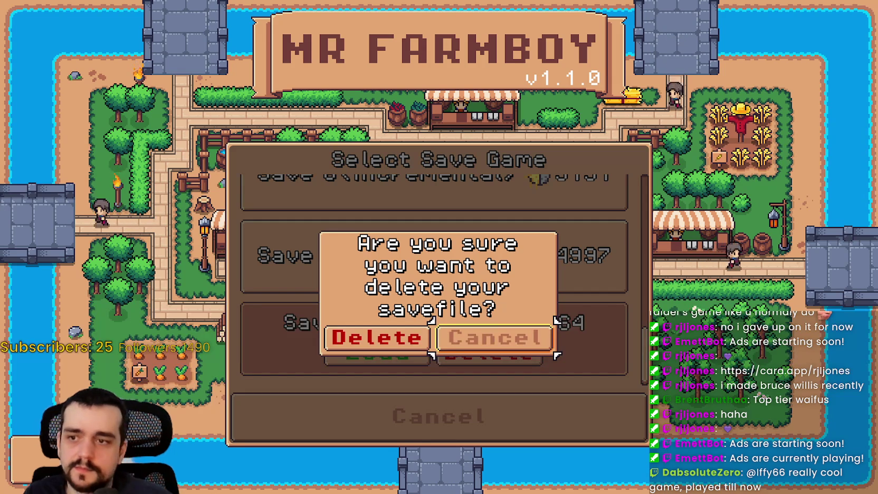
In the game, open Save 10's delete confirmation and cancel it with Escape, keeping Save 10
key(Return)
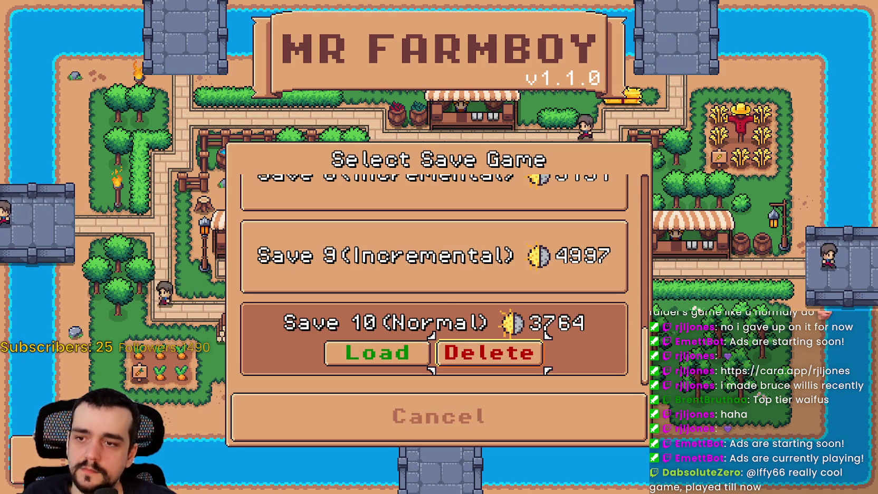
key(Return)
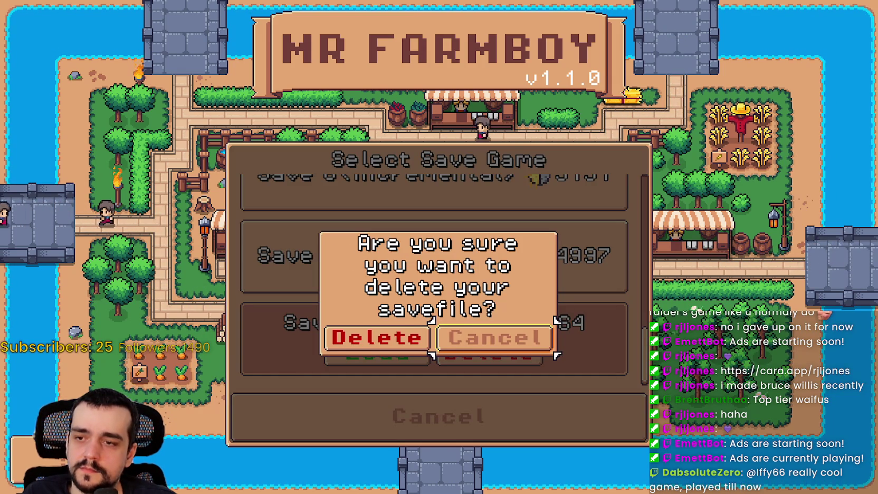
key(Escape)
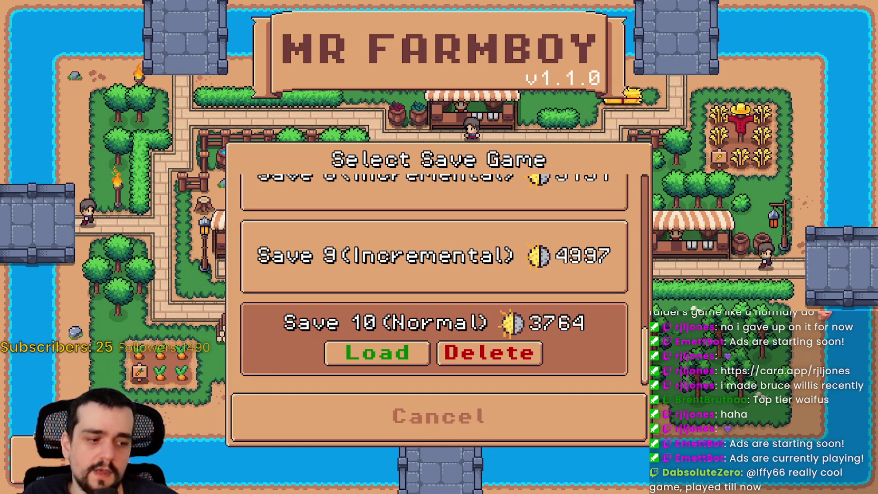
key(alt+Tab)
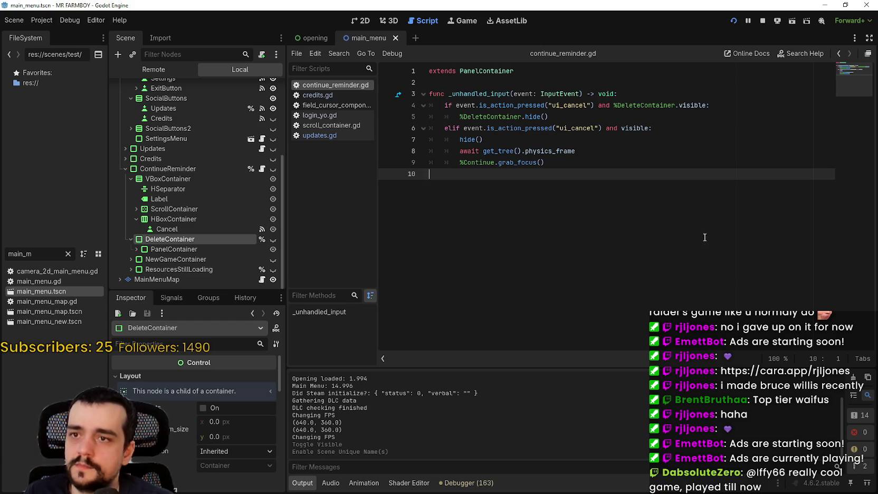
Add an empty indented line after the %DeleteContainer.hide() call in continue_reminder.gd
click(588, 150)
click(554, 109)
key(Down)
key(Return)
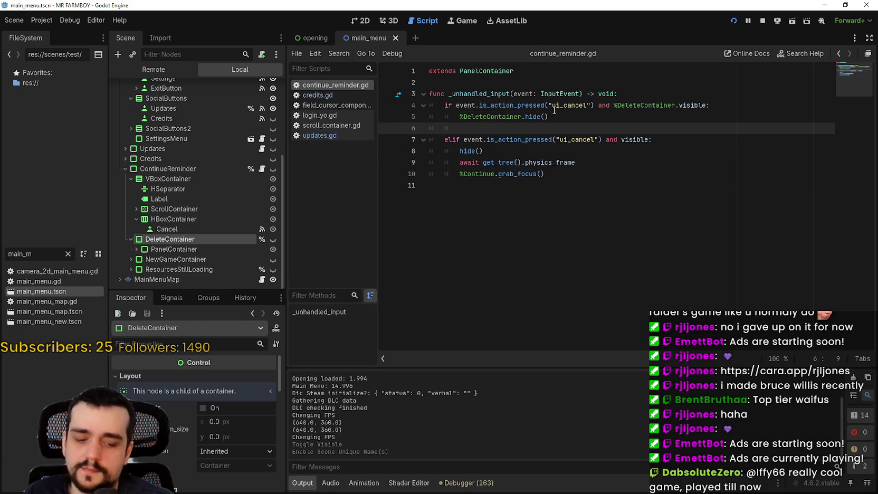
scroll(202, 209, up, 5)
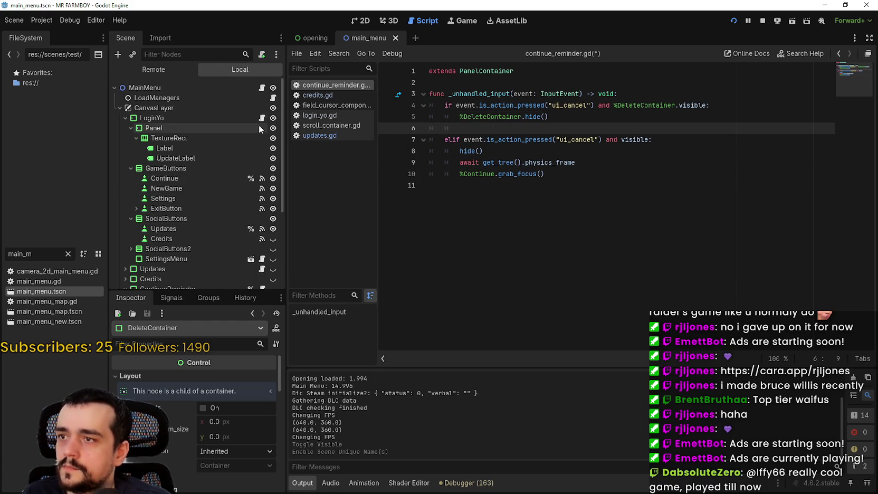
Open LoginYo's script login_yo.gd and skim it via the minimap
click(262, 119)
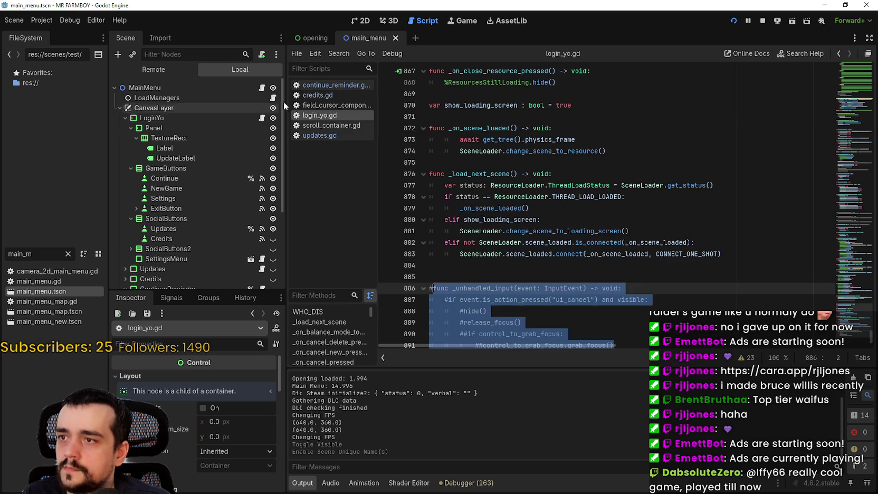
drag(849, 72, 853, 153)
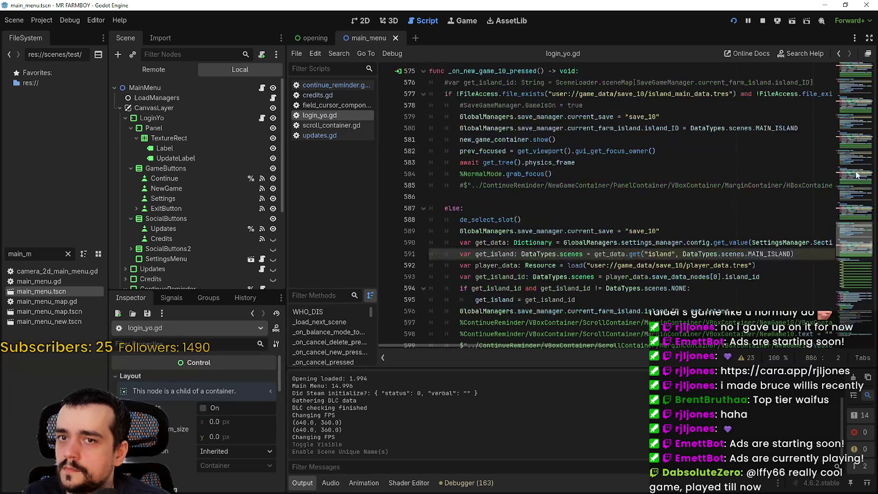
drag(854, 258, 852, 50)
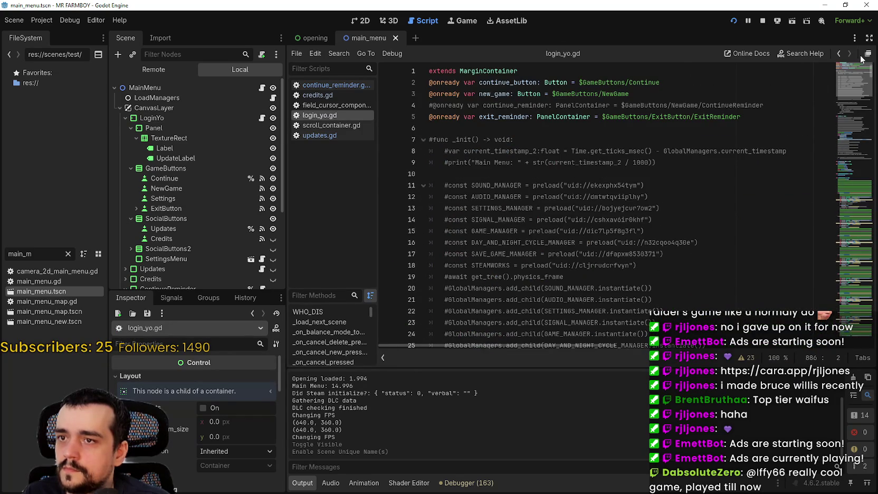
scroll(868, 79, down, 20)
scroll(868, 84, up, 10)
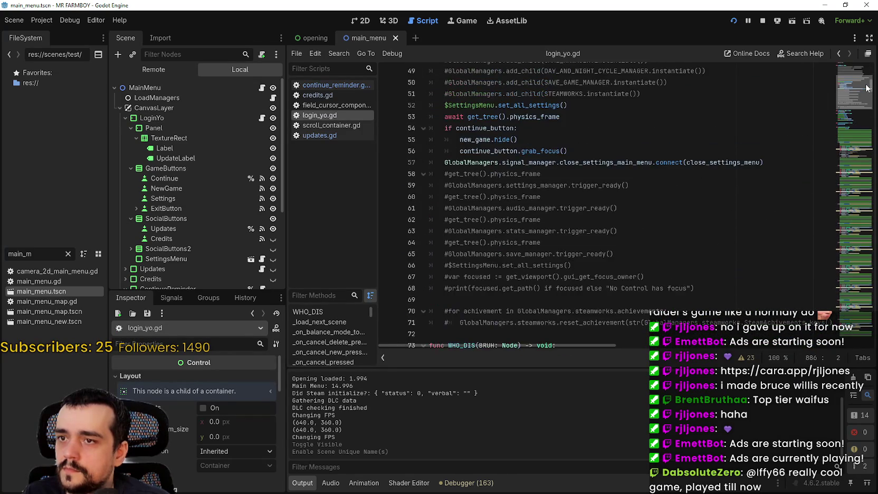
drag(868, 90, 876, 206)
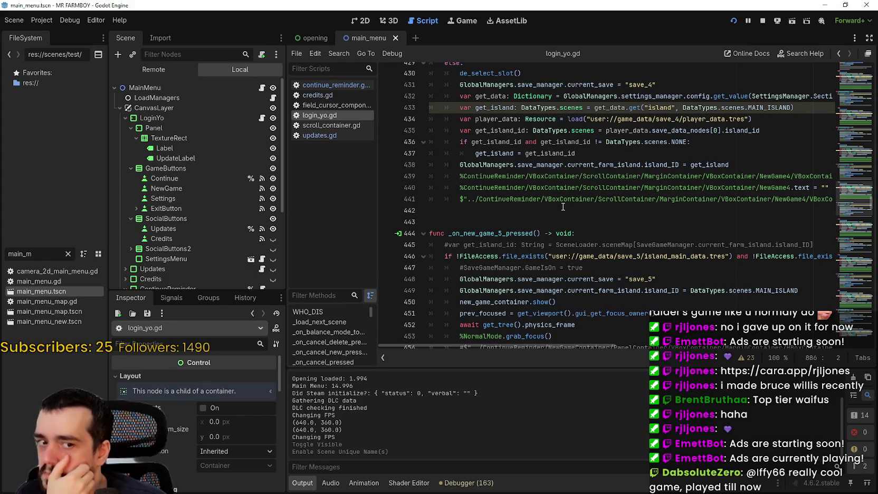
Browse login_yo.gd down to line 639 and search the script for 'grab'
click(457, 73)
right_click(480, 74)
click(537, 217)
scroll(577, 230, down, 6)
scroll(577, 231, down, 2)
scroll(711, 297, down, 4)
click(671, 230)
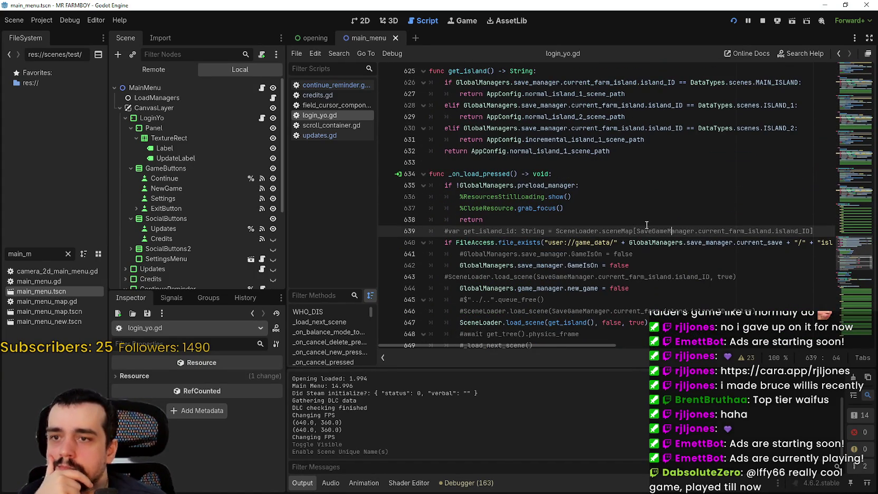
key(ctrl+f)
text(grab)
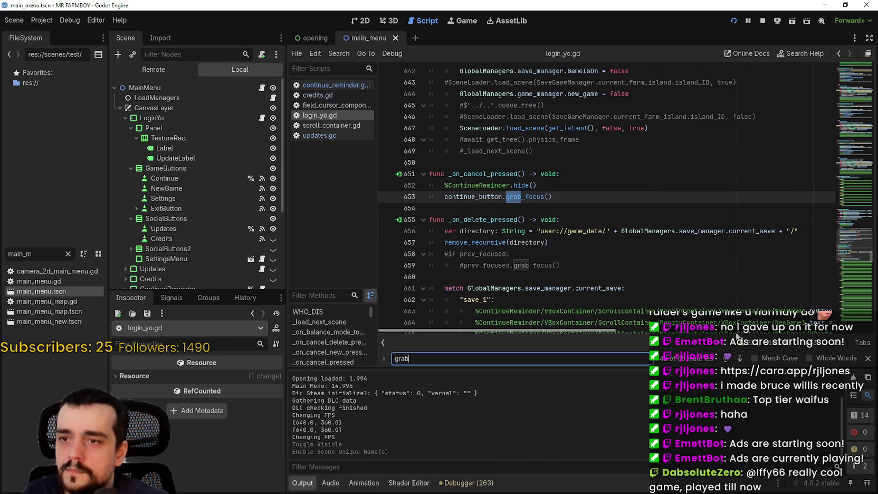
Step through the 'grab' matches in login_yo.gd down to line 731
click(740, 362)
click(739, 361)
click(739, 362)
click(739, 361)
click(740, 361)
click(739, 361)
click(740, 361)
click(740, 361)
click(740, 361)
click(741, 361)
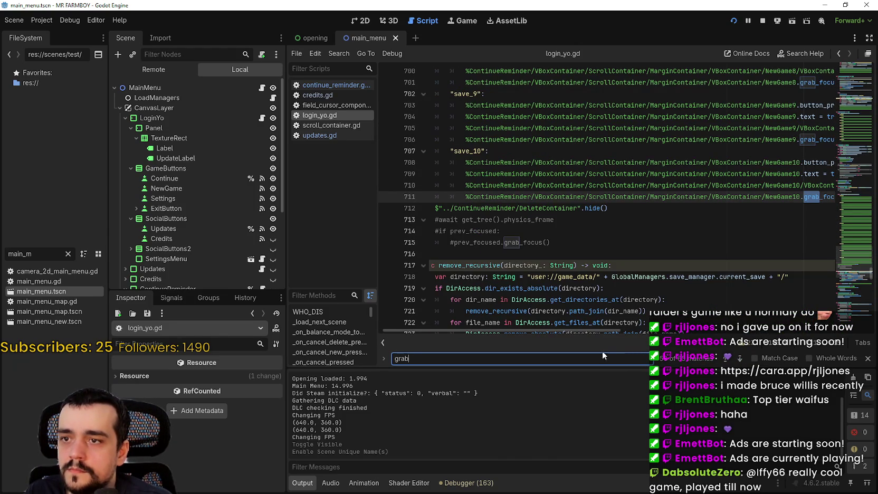
drag(593, 332, 644, 332)
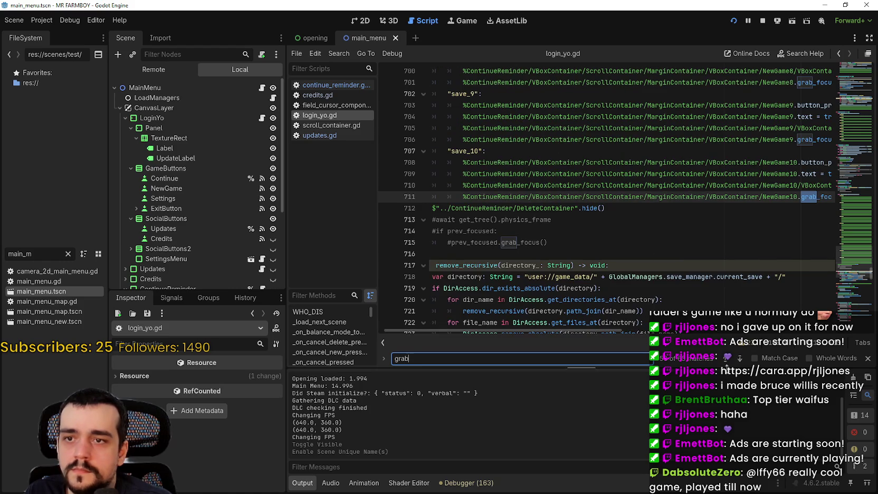
click(740, 361)
click(740, 361)
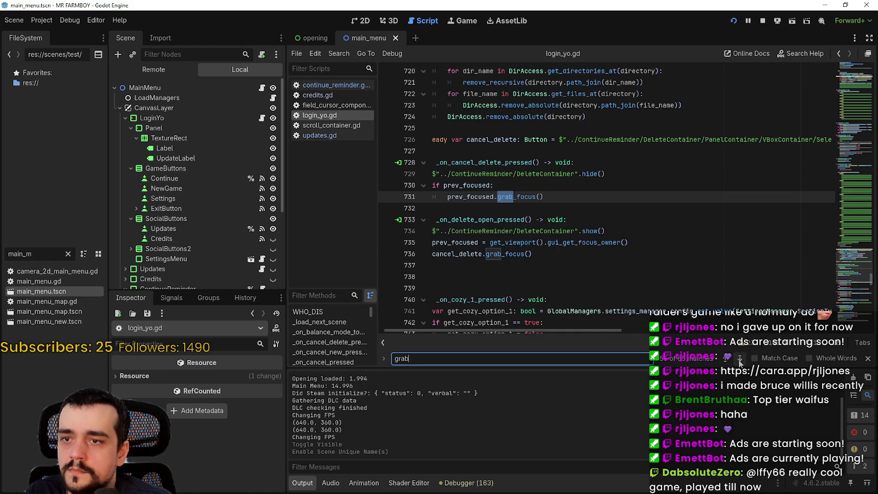
Select prev_focused in the _on_cancel_delete_pressed check on line 730
click(467, 197)
click(600, 185)
drag(600, 185, 558, 197)
click(469, 185)
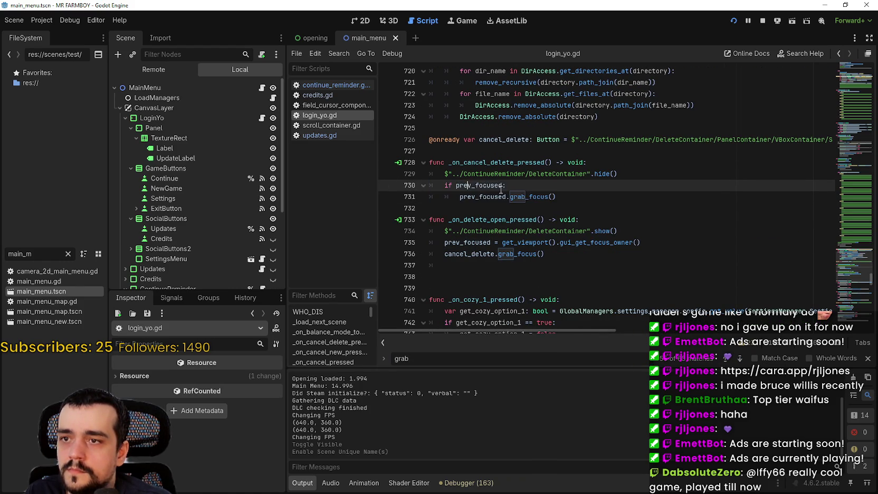
double_click(493, 184)
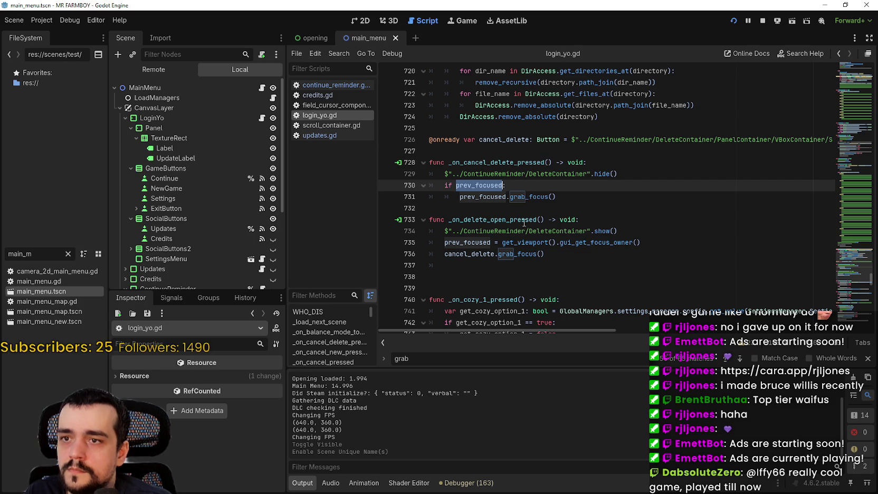
mouse_move(479, 185)
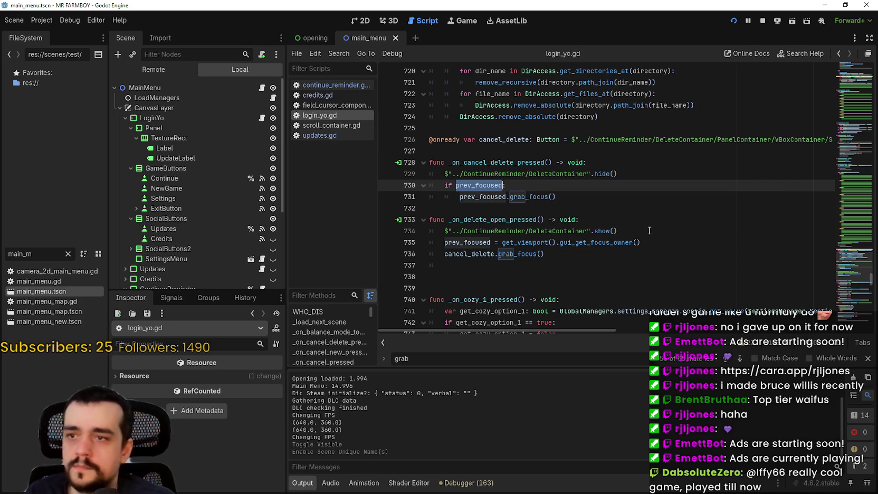
Search for prev_focused and trace it back to its declaration 'var prev_focused: Control = null' on line 778
key(ctrl+f)
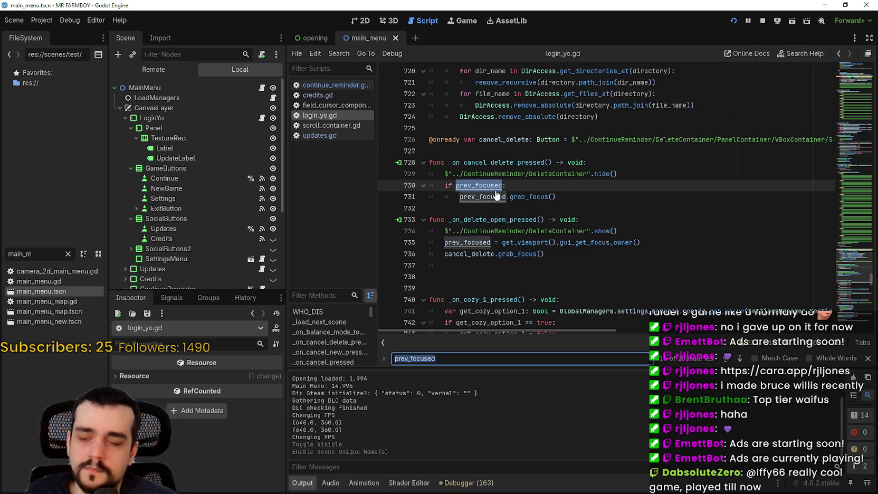
click(729, 359)
click(728, 359)
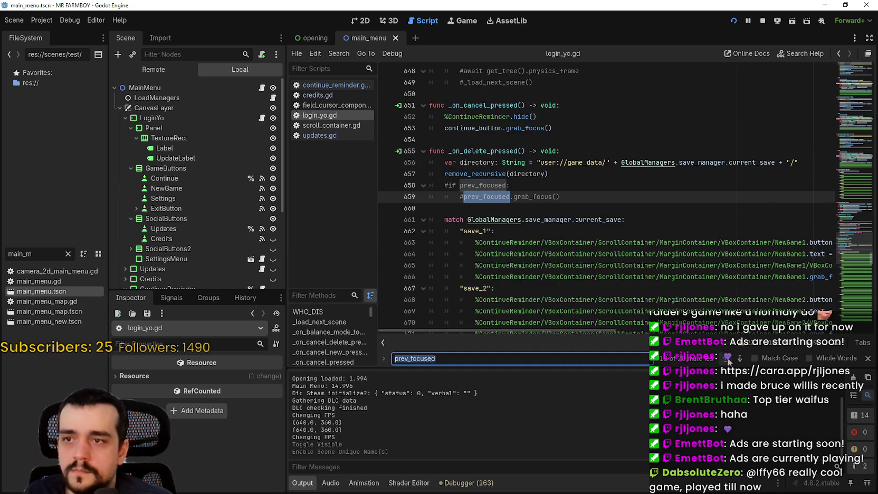
click(728, 358)
click(729, 358)
click(728, 358)
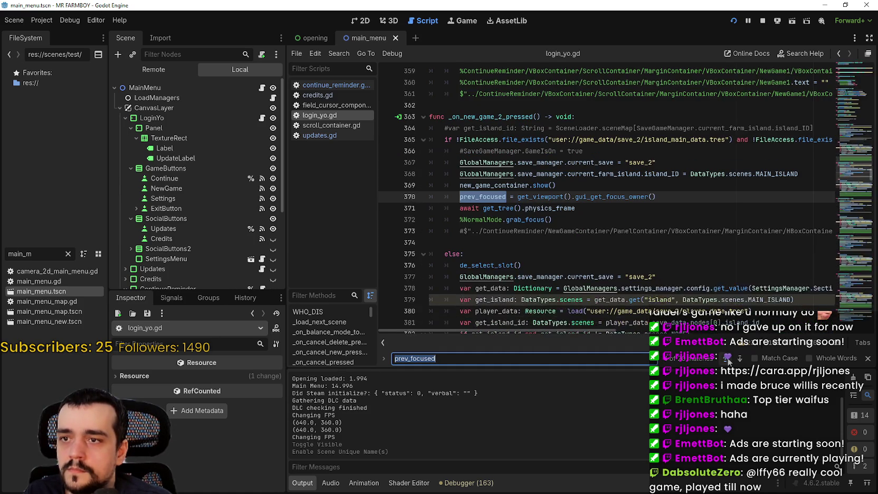
click(728, 358)
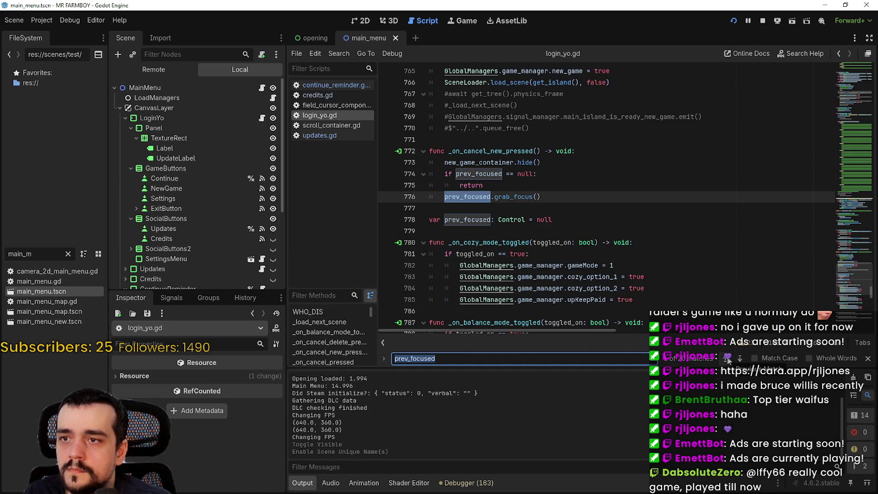
double_click(460, 219)
scroll(607, 227, up, 3)
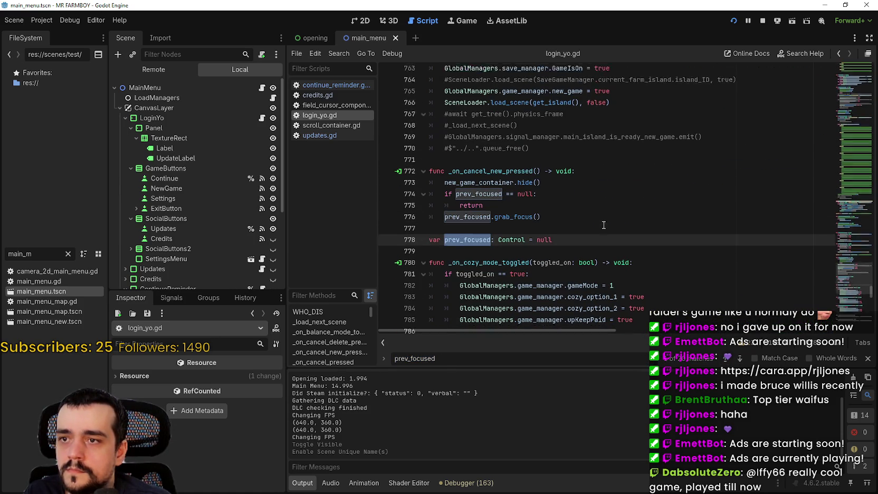
scroll(616, 219, down, 2)
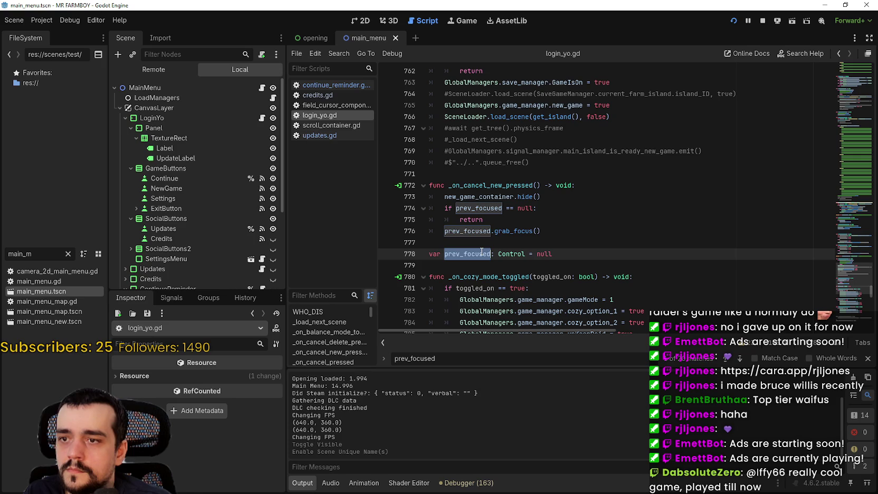
click(170, 116)
scroll(194, 267, down, 2)
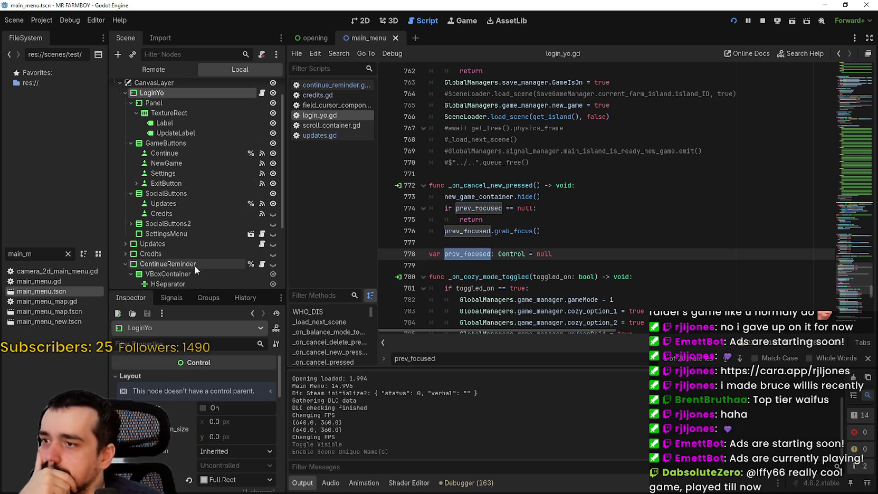
click(129, 96)
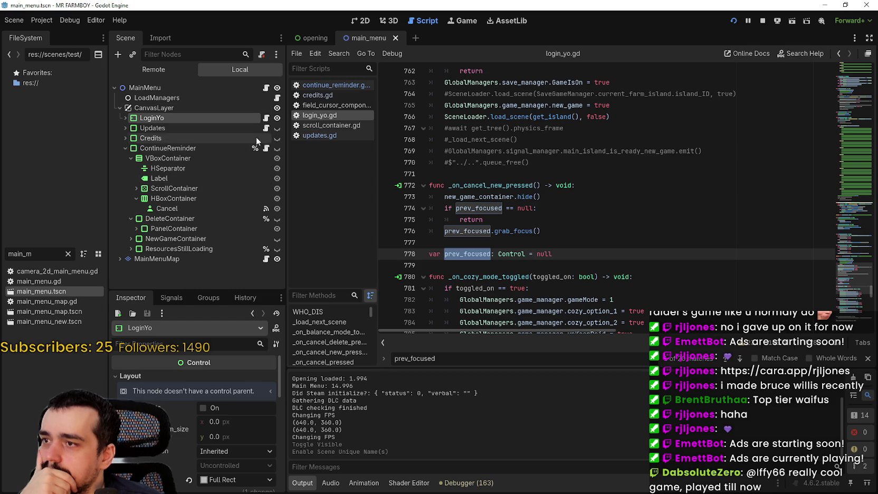
click(266, 149)
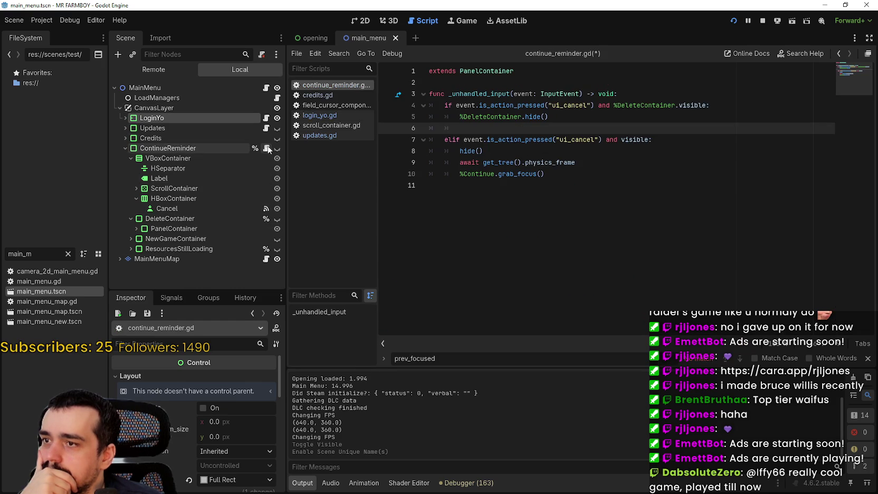
click(476, 82)
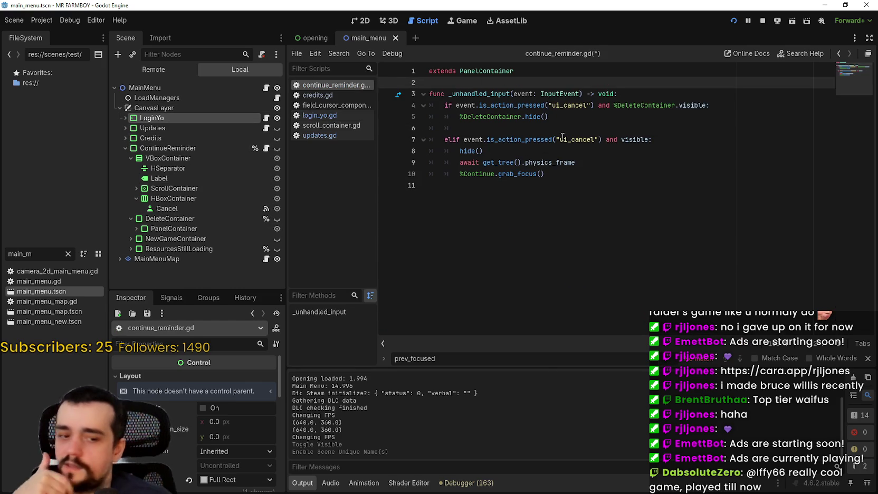
key(Return)
drag(178, 114, 523, 95)
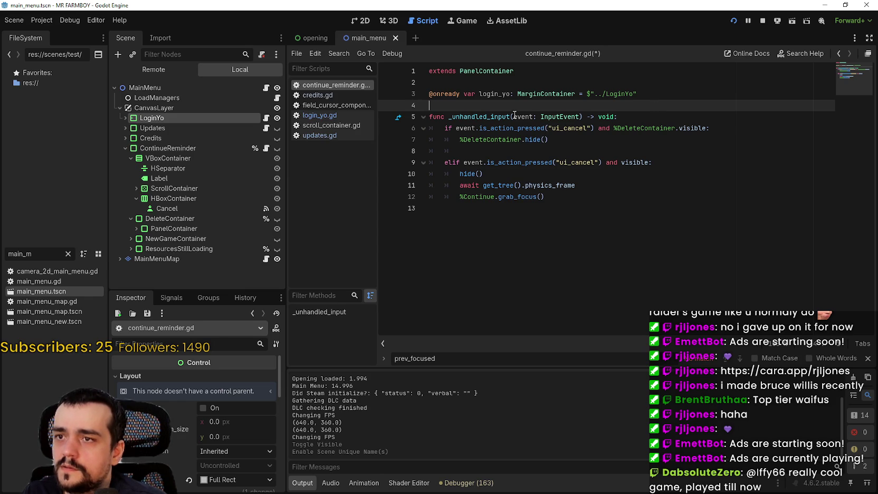
Write the condition 'if login_yo.prev_focused:' in the DeleteContainer branch
click(504, 152)
text(prev_focused)
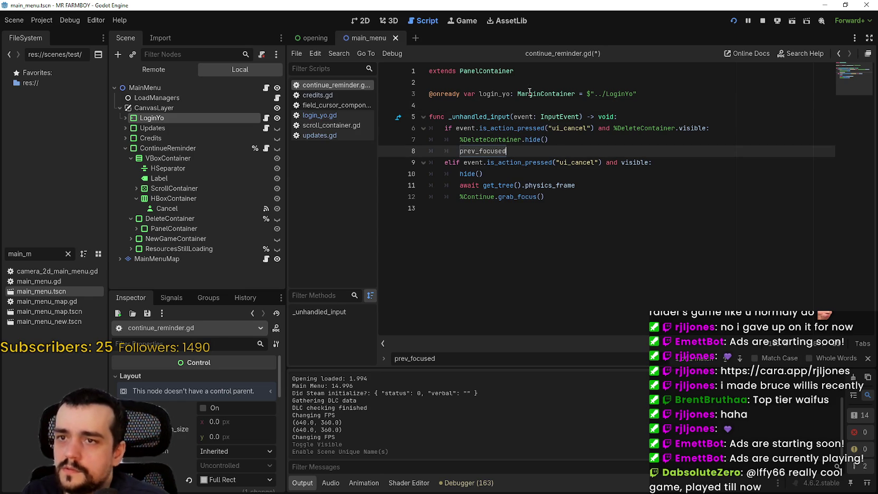
click(503, 95)
key(ctrl+c)
click(459, 152)
key(ctrl+v)
text(.)
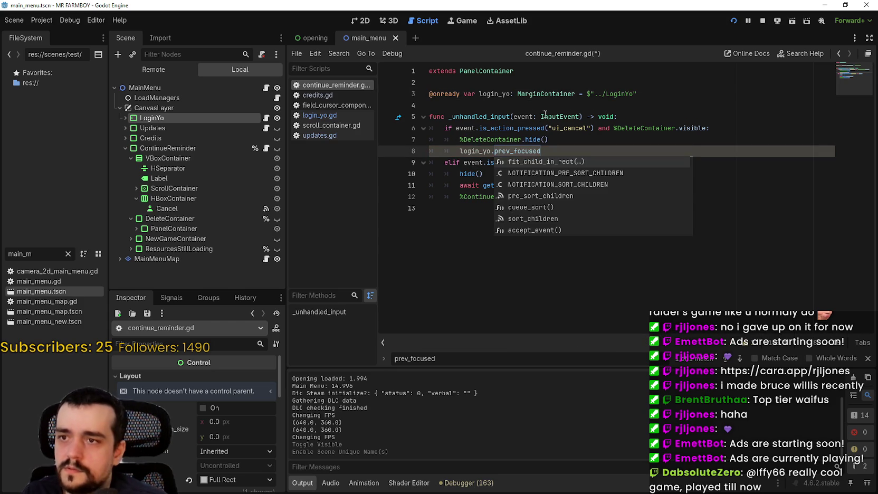
key(End)
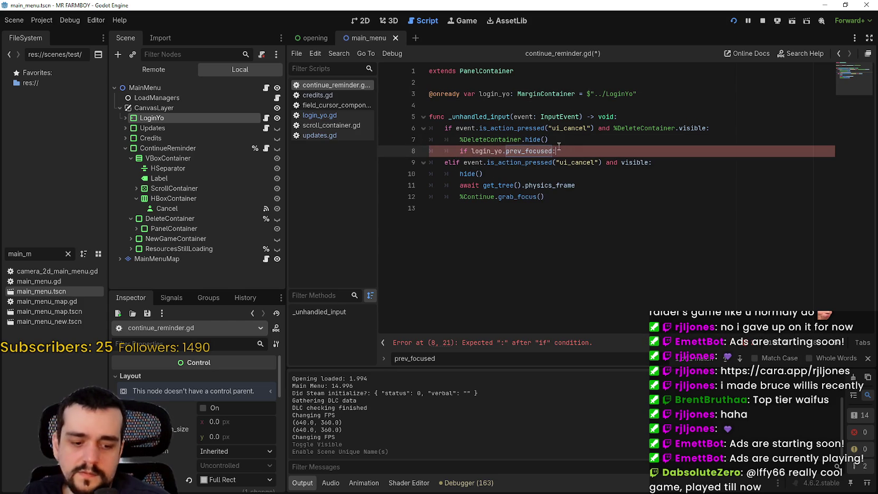
Copy the await and grab_focus lines under the new if and indent them into it
drag(571, 192, 399, 188)
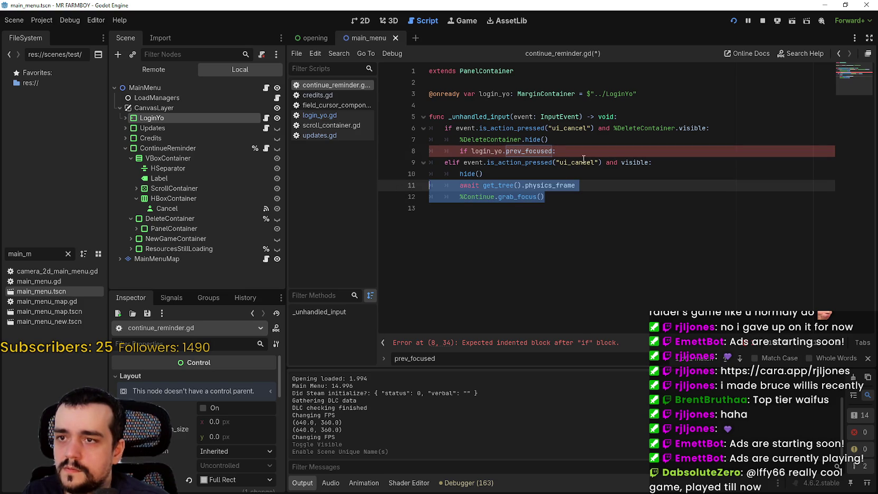
click(569, 152)
key(Return)
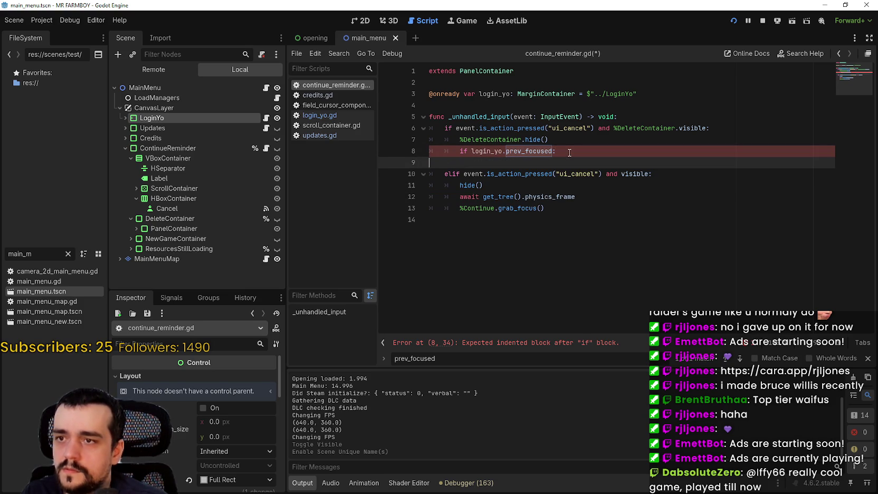
key(ctrl+v)
drag(553, 170, 430, 161)
key(Tab)
Make grab_focus target login_yo.prev_focused instead of Continue, save, and relaunch the game
double_click(484, 152)
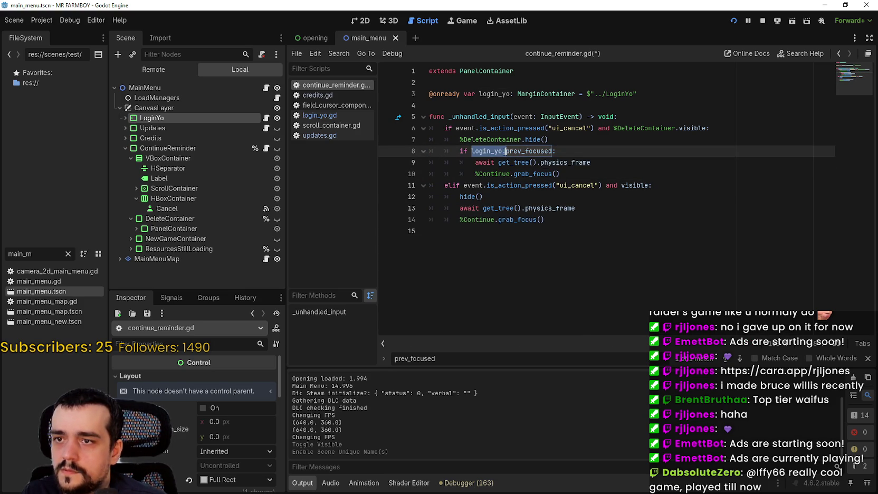
double_click(480, 175)
text(login_yo.)
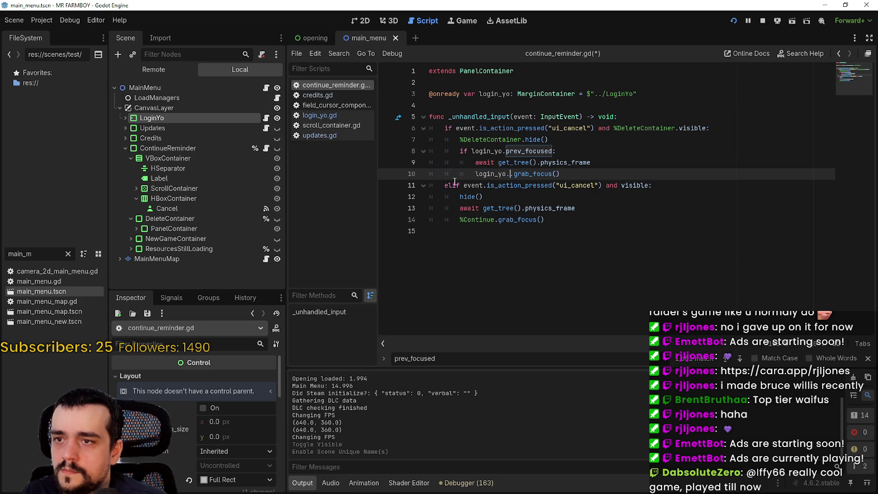
click(449, 168)
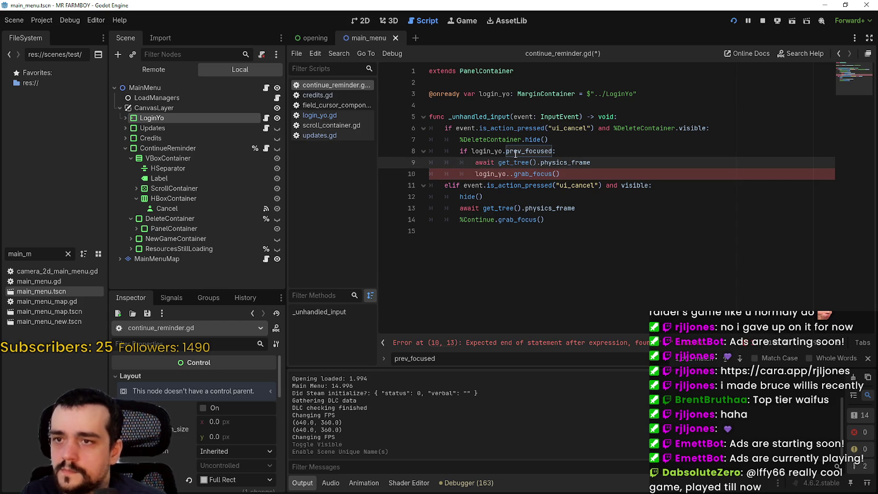
double_click(515, 152)
key(ctrl+c)
click(511, 174)
key(ctrl+v)
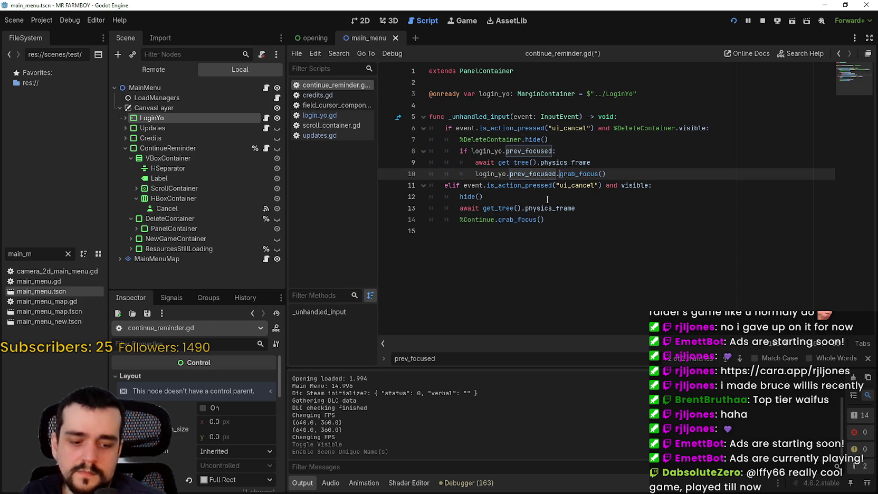
click(543, 195)
key(ctrl+s)
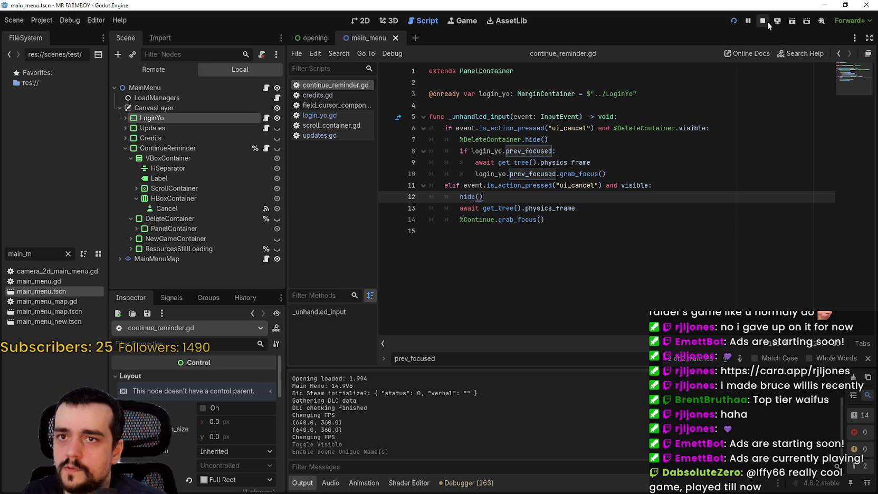
click(763, 21)
click(734, 22)
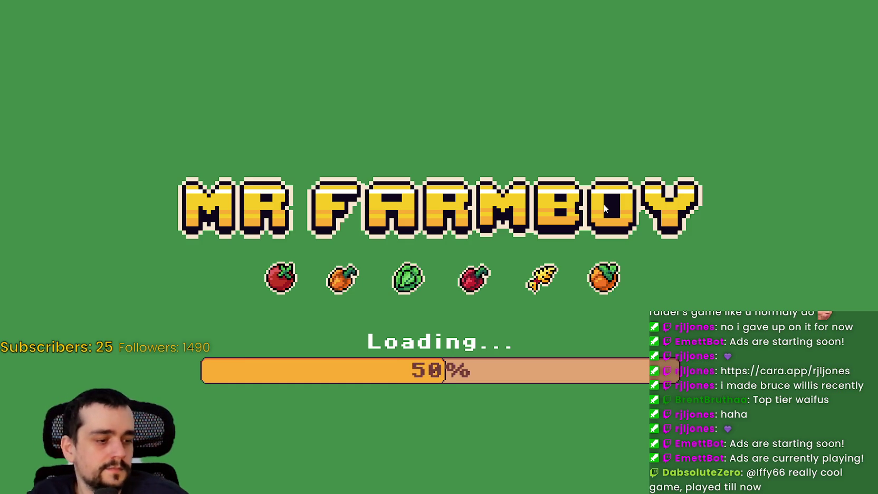
Bring the Steam store window in front of the still-loading Mr Farmboy
key(alt+Tab)
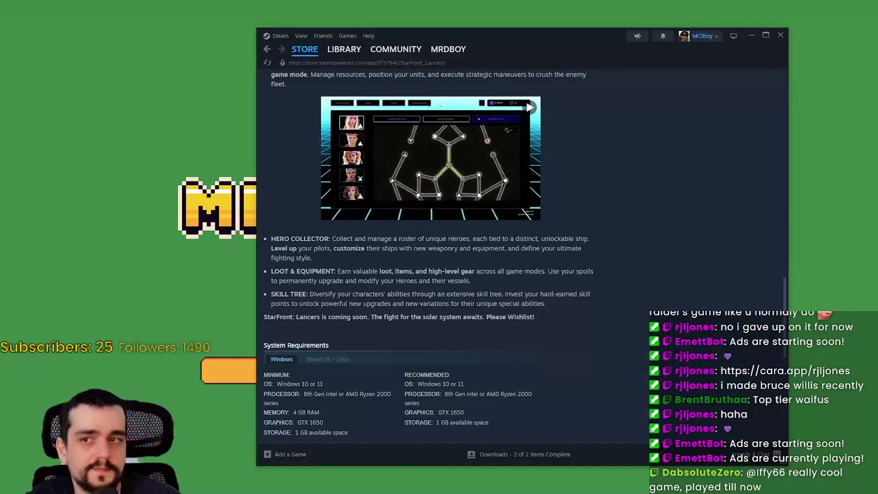
Scroll the Steam store page and advance the featured games carousel twice
scroll(602, 210, up, 10)
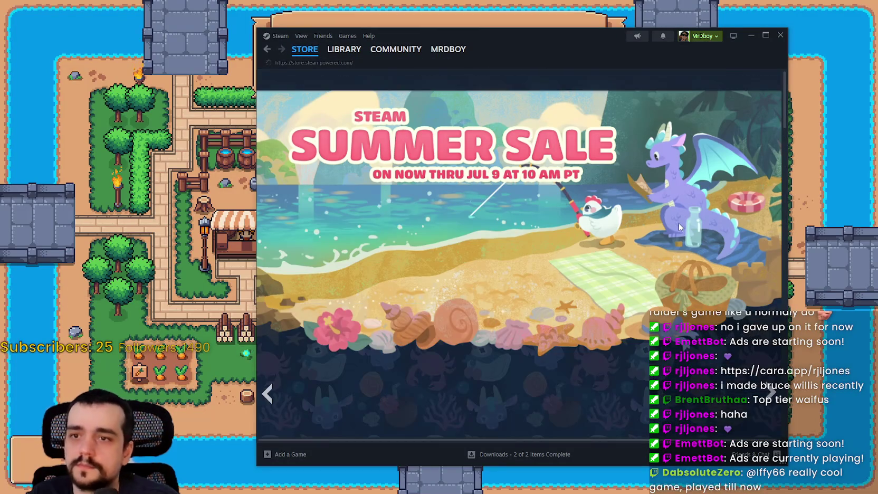
scroll(680, 227, down, 5)
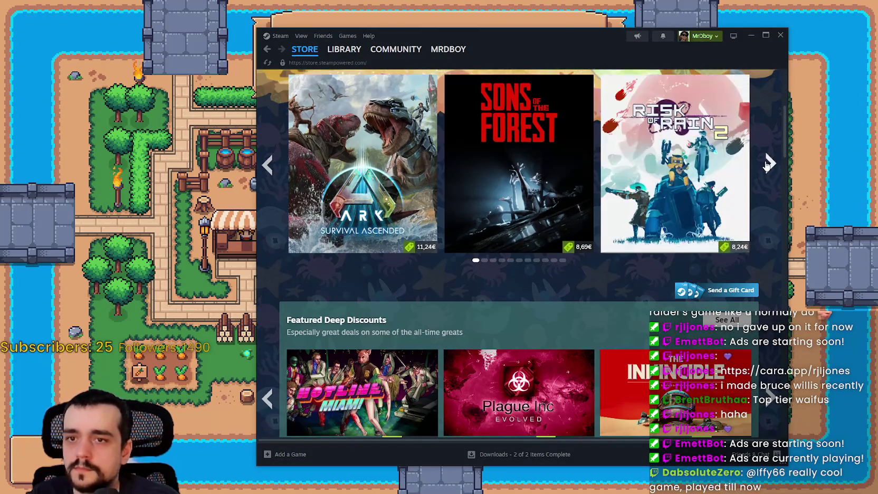
click(769, 165)
click(769, 165)
scroll(741, 254, down, 5)
scroll(742, 245, up, 6)
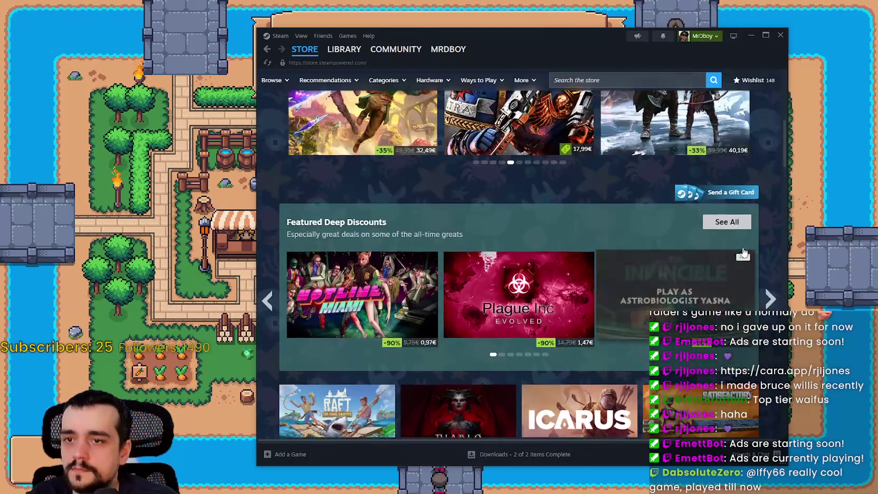
scroll(743, 238, up, 1)
Search the Steam store for 'isac' to list The Binding of Isaac games
mouse_move(344, 49)
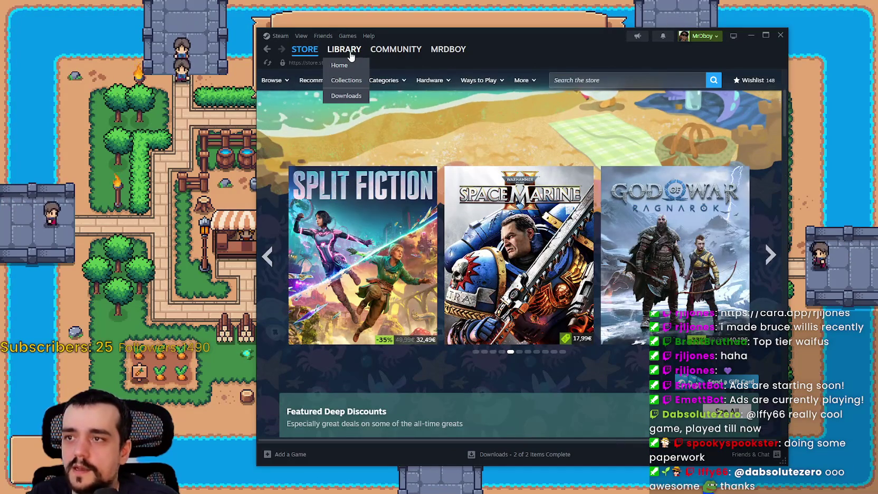
click(589, 84)
text(isac)
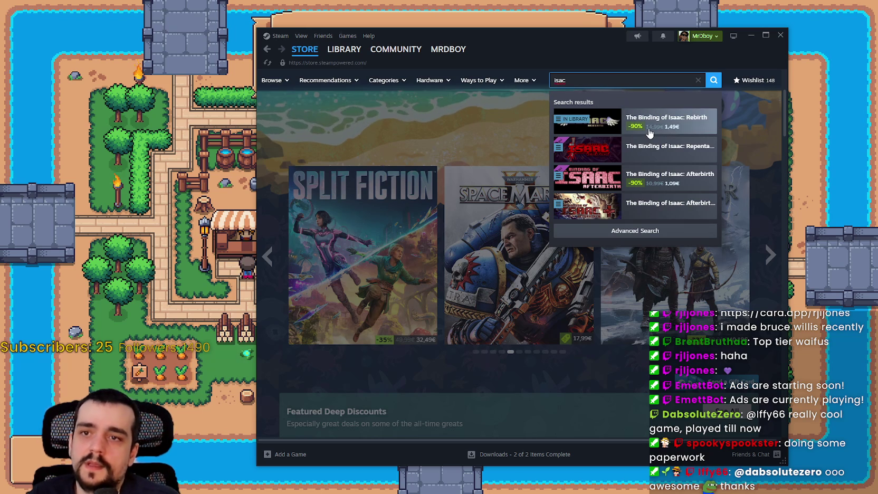
Open The Binding of Isaac: Rebirth store page and view the purple screenshot
click(649, 127)
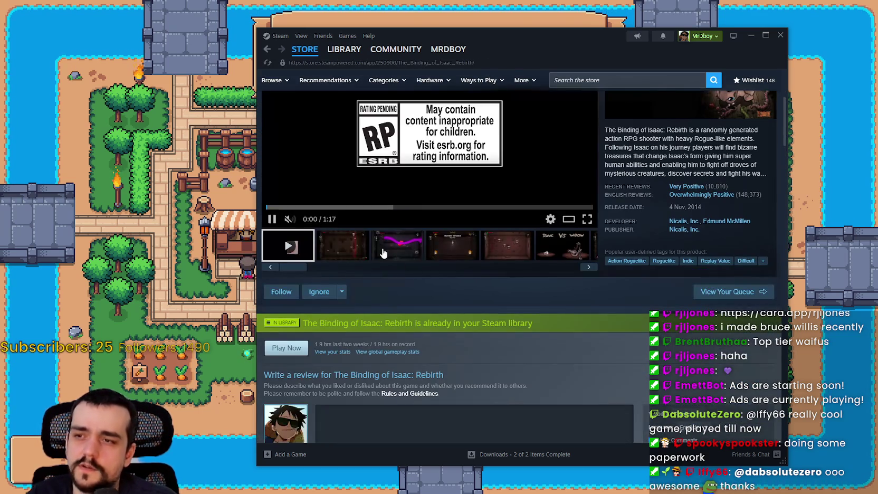
click(390, 253)
scroll(454, 238, up, 3)
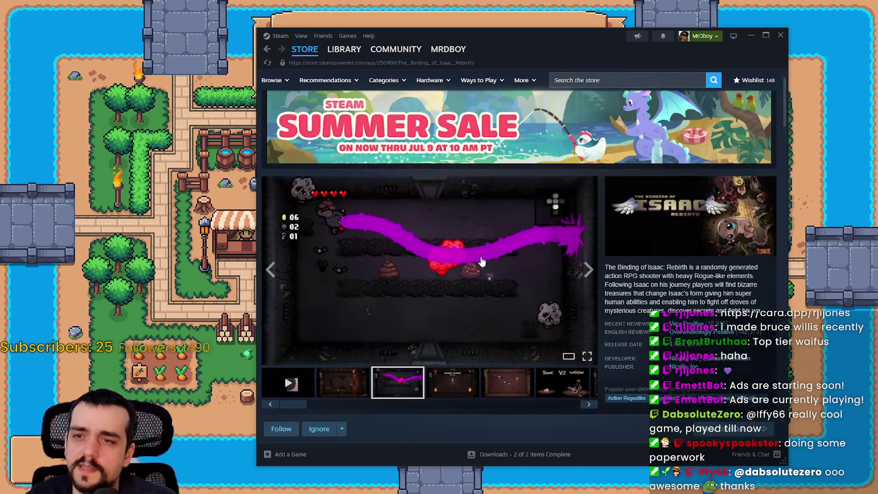
scroll(448, 215, down, 10)
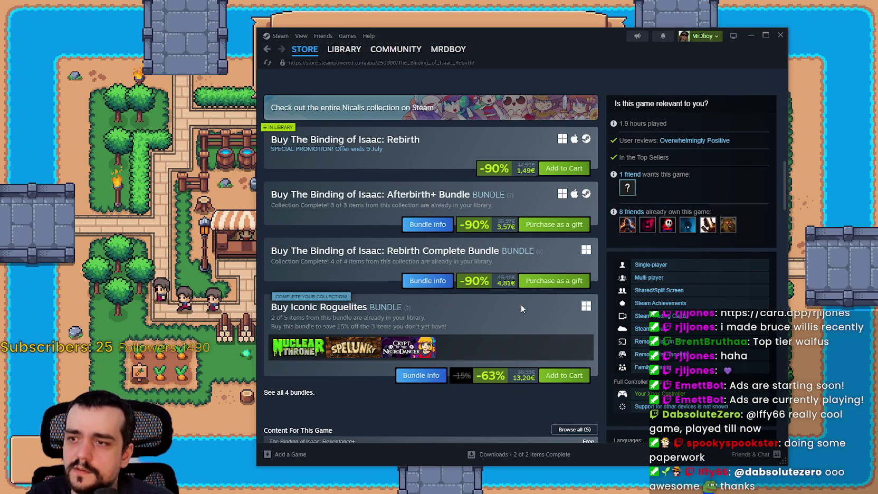
Open the Rebirth Complete Bundle store page and look over its bundle contents
click(429, 281)
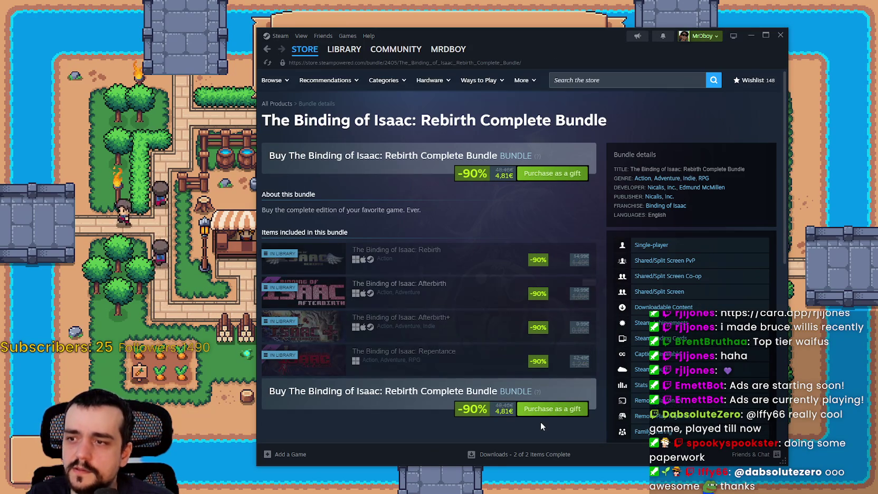
scroll(530, 419, down, 2)
scroll(440, 295, up, 3)
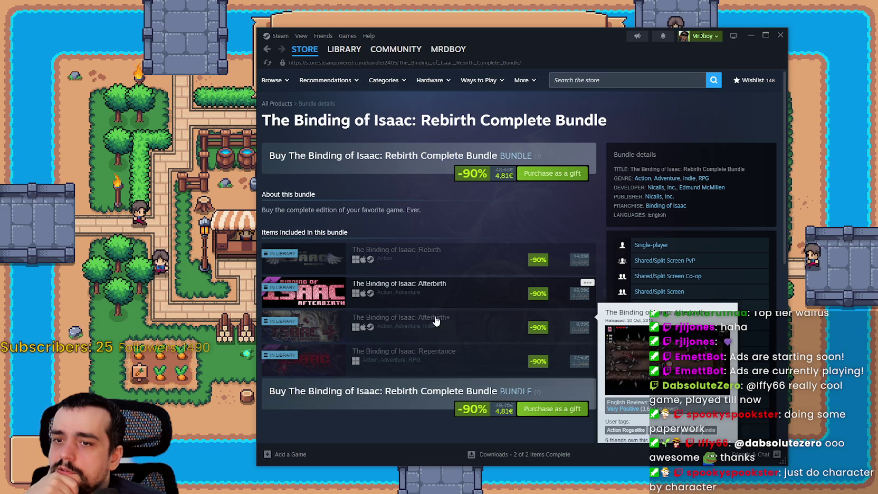
mouse_move(442, 364)
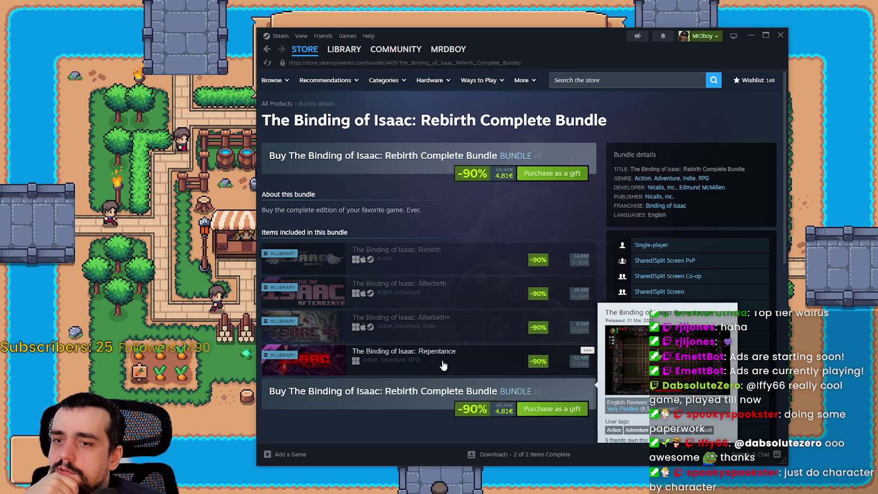
mouse_move(486, 255)
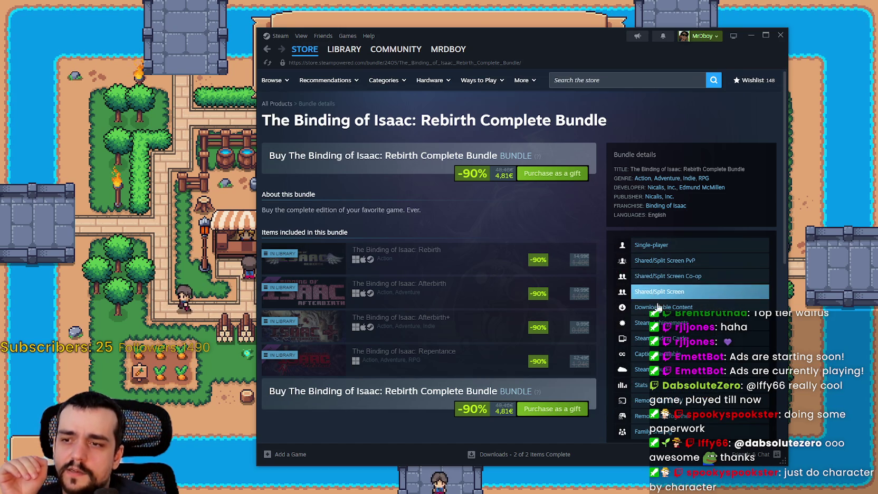
mouse_move(473, 354)
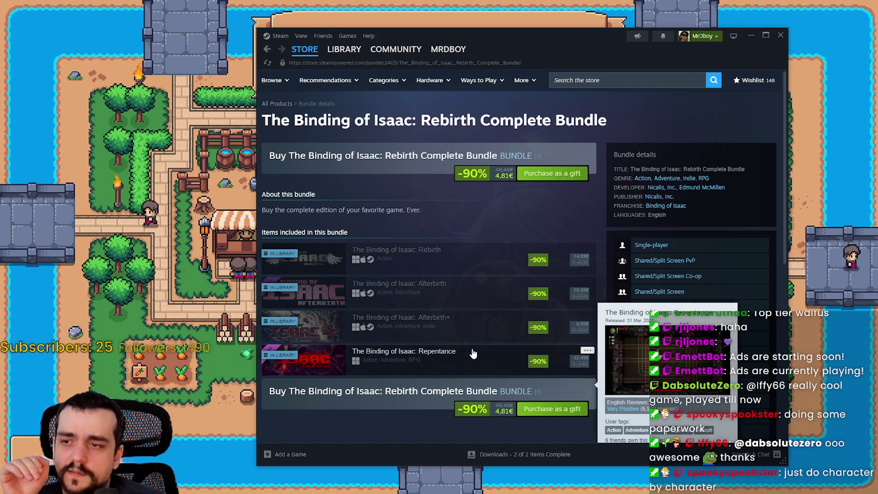
mouse_move(467, 301)
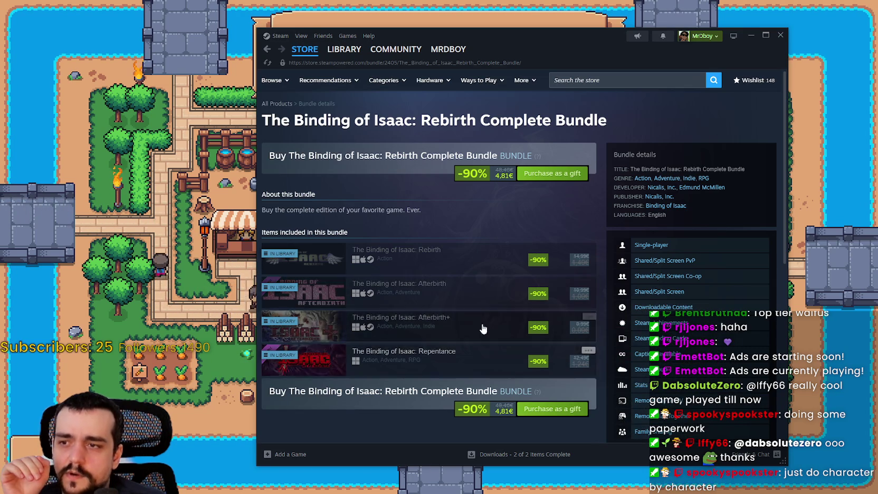
mouse_move(415, 310)
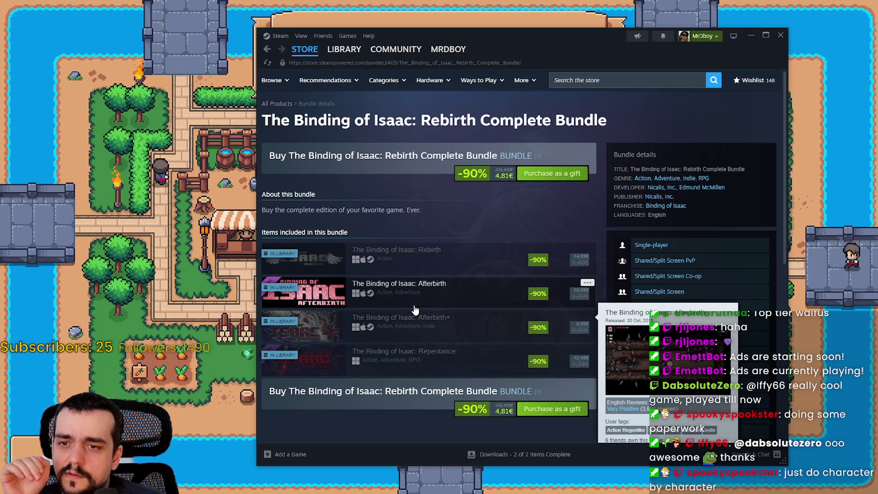
Scroll the bundle's item list, return to the Steam store front page, then close Steam
scroll(415, 310, down, 3)
scroll(415, 310, up, 3)
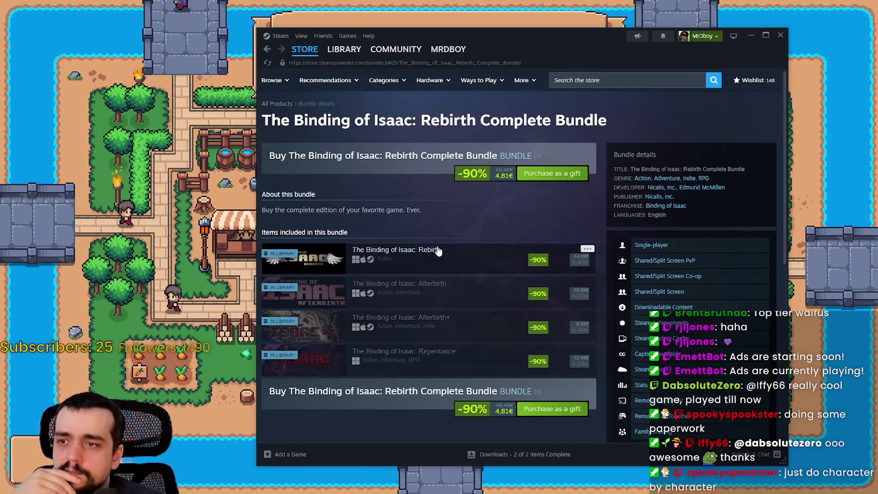
scroll(454, 317, down, 3)
scroll(441, 311, up, 2)
scroll(442, 189, down, 4)
scroll(391, 279, down, 2)
scroll(482, 367, up, 7)
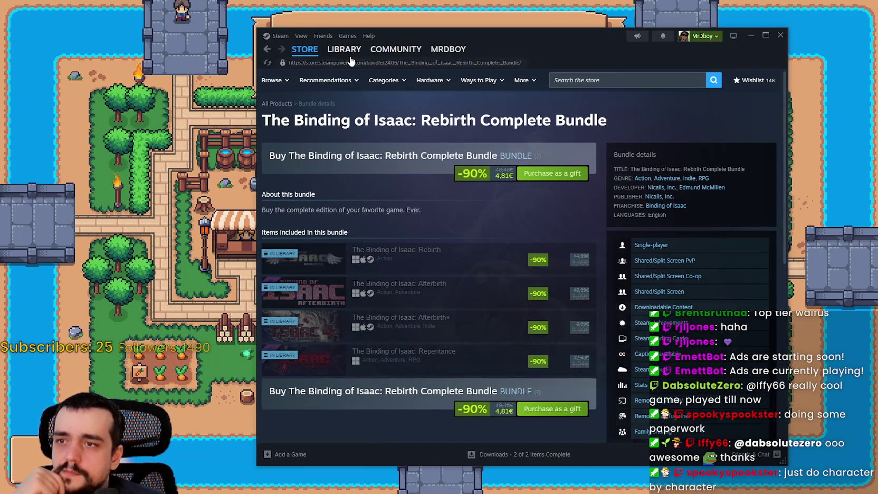
click(305, 49)
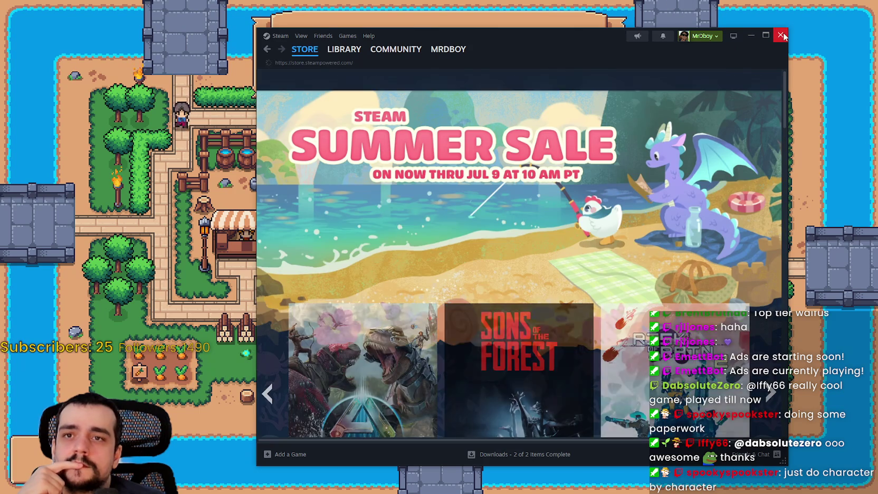
click(781, 34)
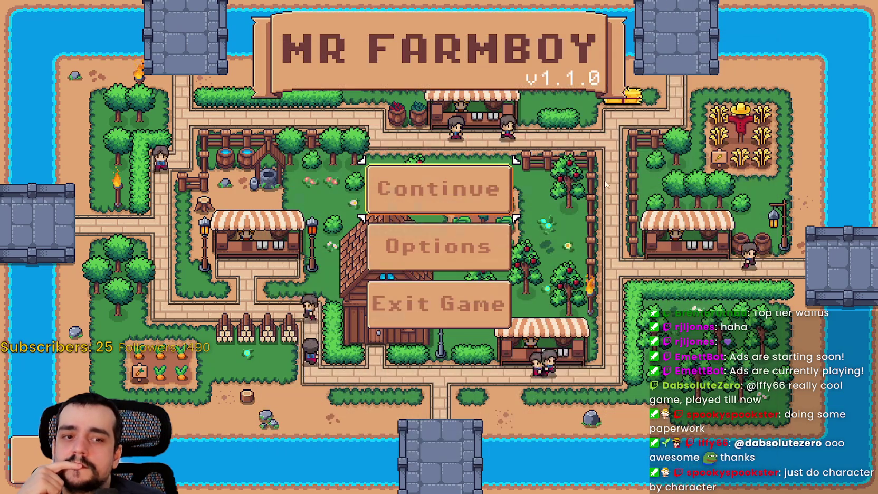
Open Mr Farmboy's Update 1.1.0 credits panel from the v1.1.0 label
click(582, 84)
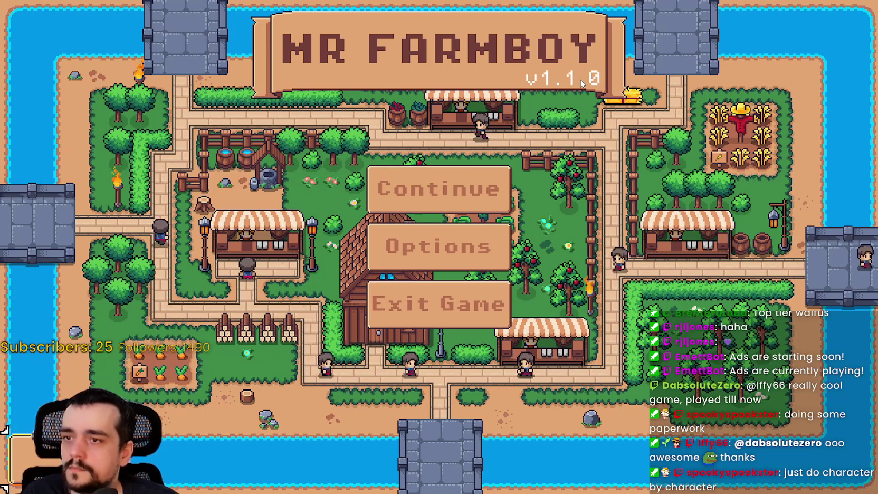
Open the save game list and select Save 1
key(Return)
key(Escape)
key(Return)
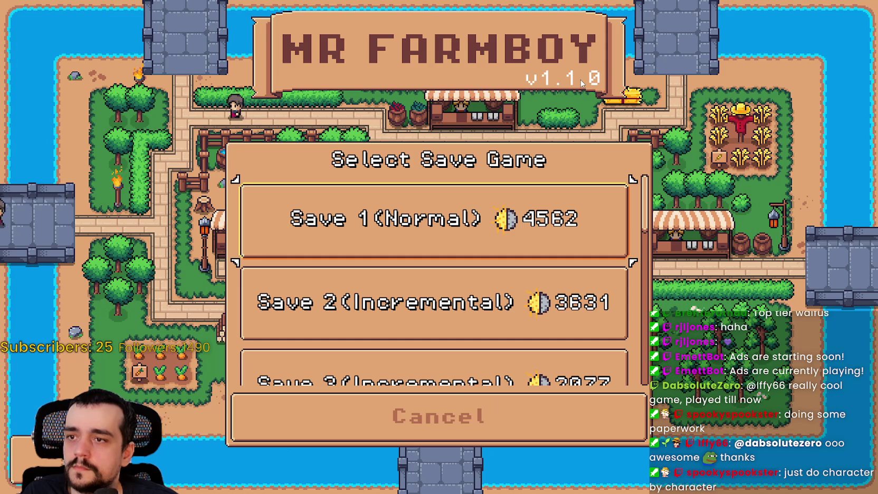
key(Down)
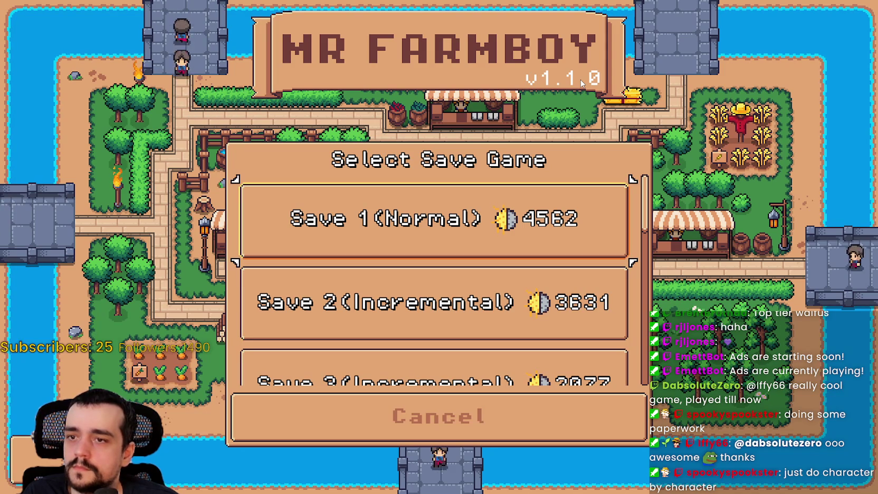
key(Up)
Bring up Save 1's delete confirmation and cancel it with Escape, keeping the save
key(Return)
key(Right)
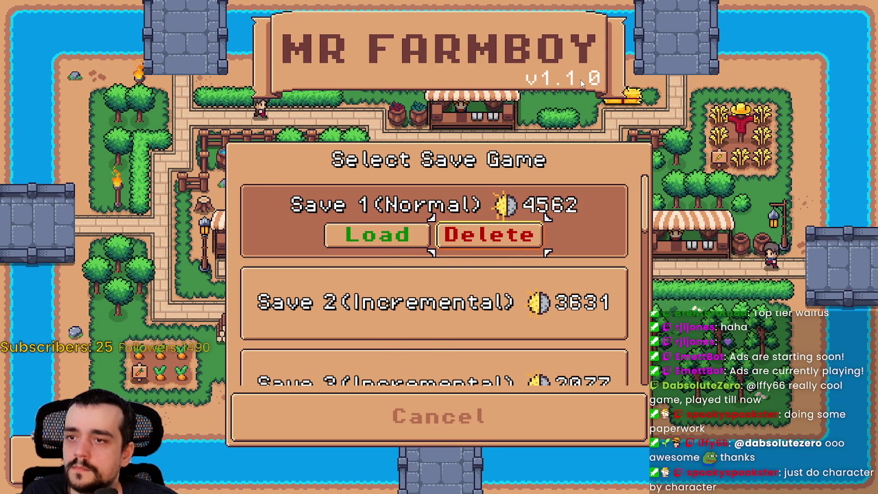
key(Return)
key(Return)
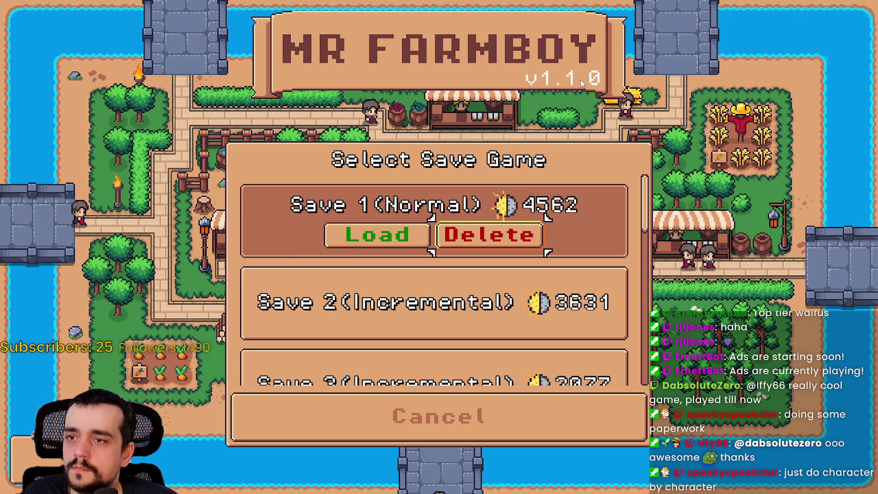
Repeat the Save 1 delete confirmation and cancel it, then reopen the save list
key(Return)
key(Escape)
key(Return)
key(Return)
key(Return)
key(Return)
key(Escape)
key(Return)
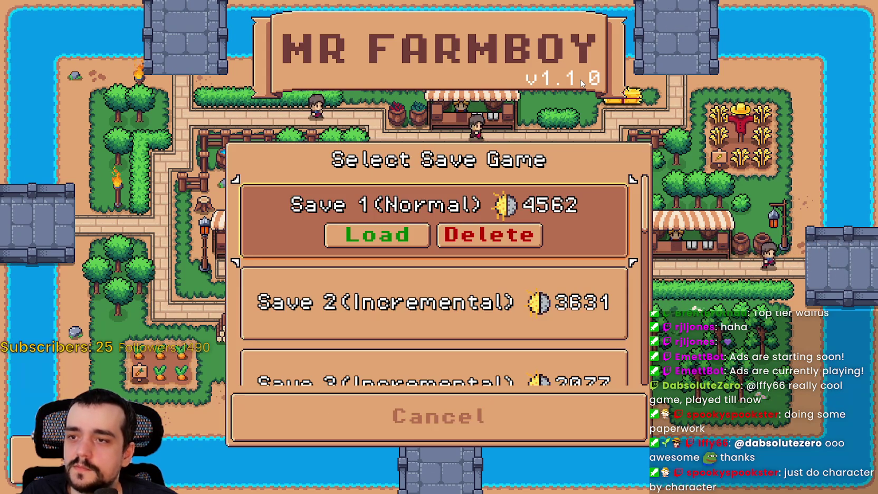
key(Down)
key(Return)
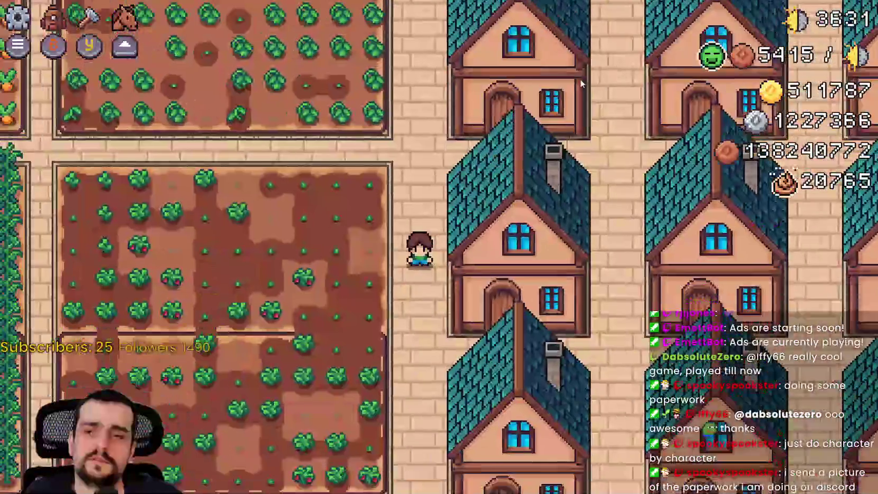
Zoom out over the loaded Save 1 farm, then return to Godot and stop the game
scroll(582, 84, down, 5)
scroll(582, 84, down, 2)
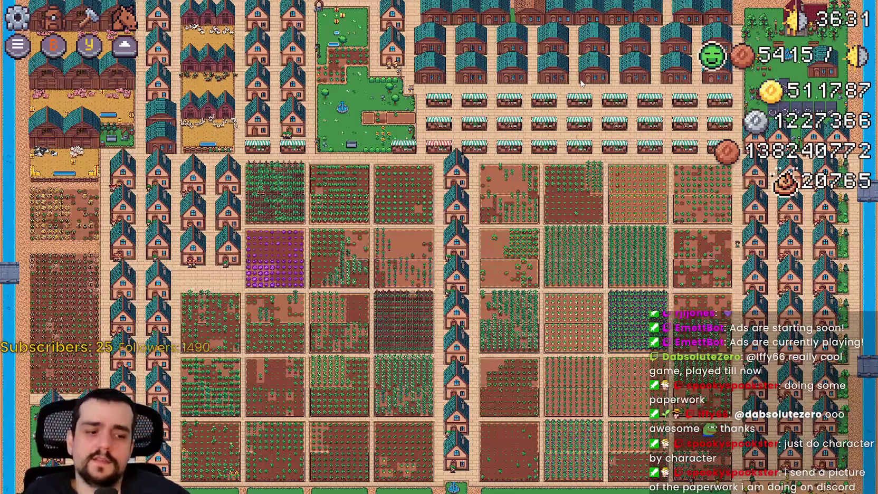
key(alt+Tab)
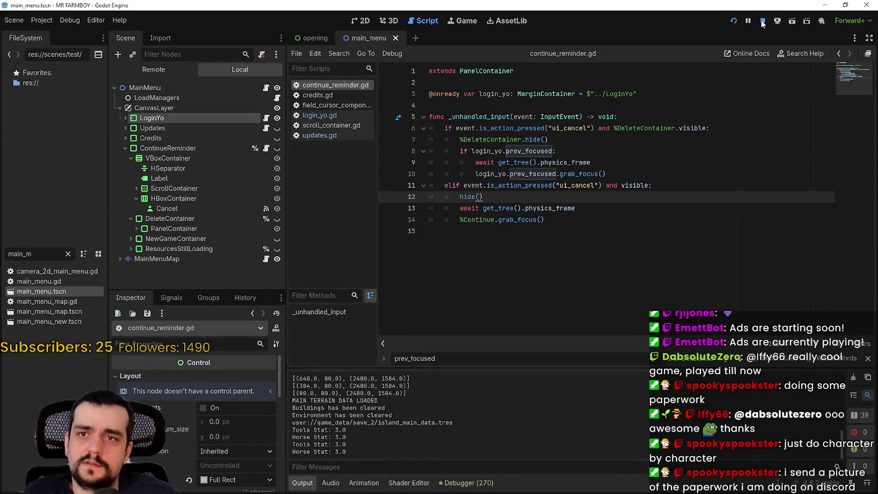
click(763, 22)
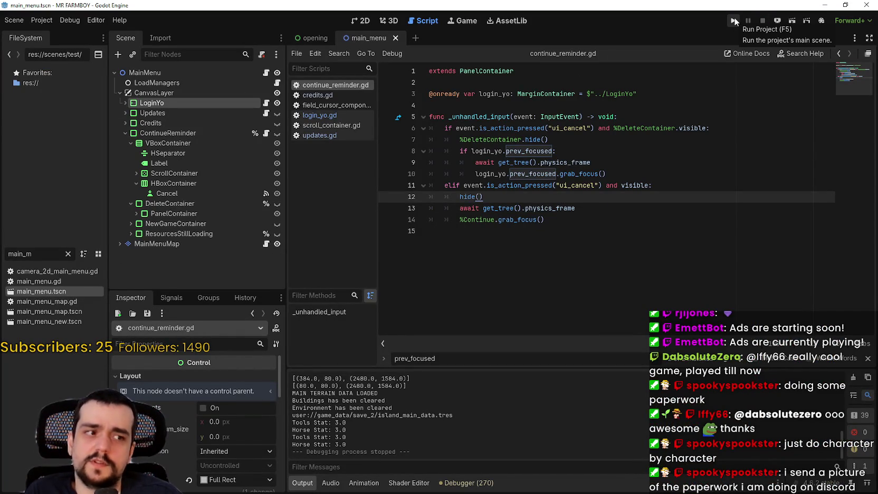